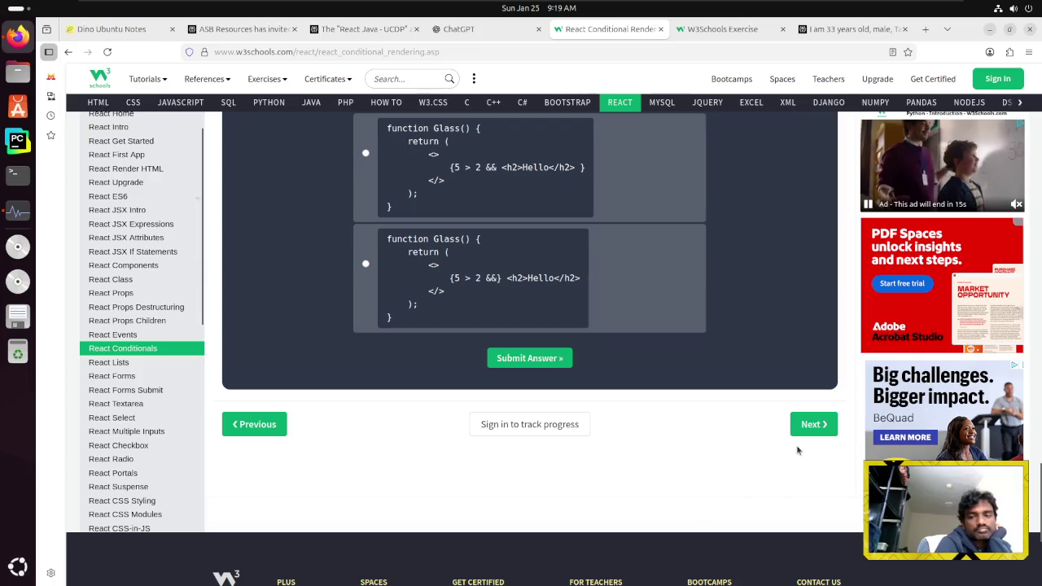
Open the React Lists lesson and highlight the cars.map line in its first example
left_click(806, 425)
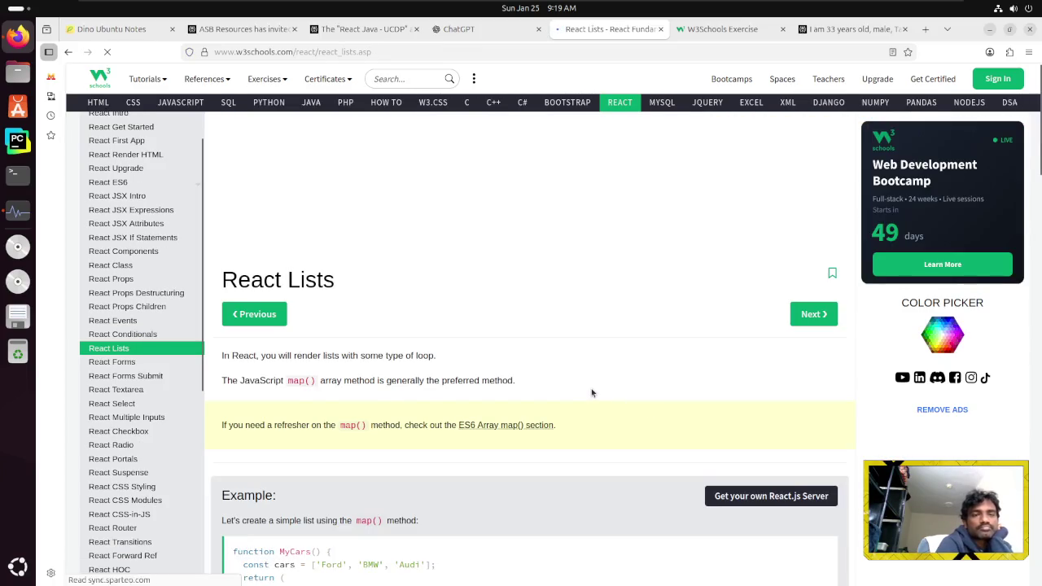
scroll(591, 389, "down", 3)
scroll(592, 393, "up", 1)
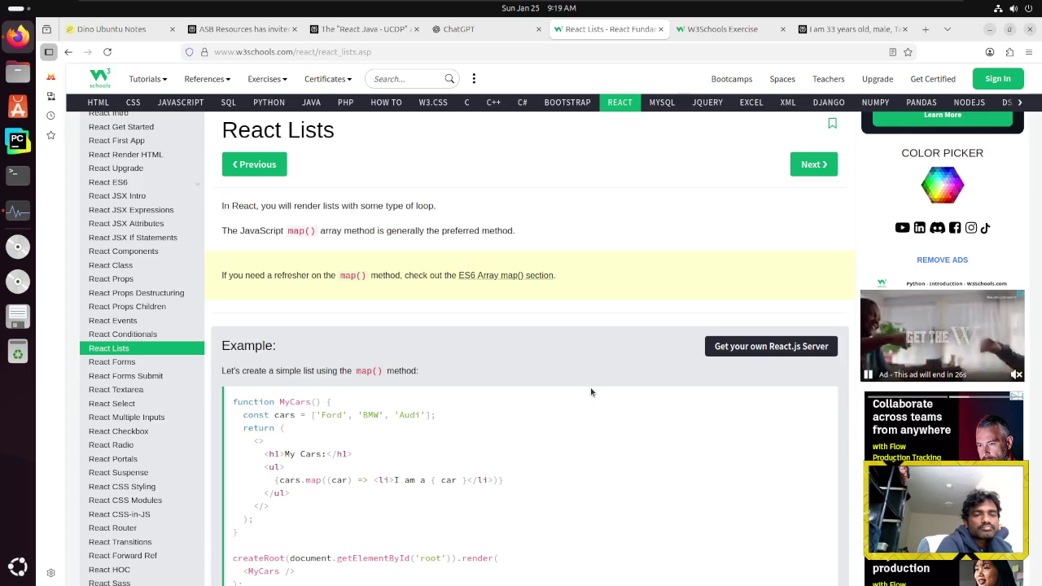
scroll(591, 392, "down", 2)
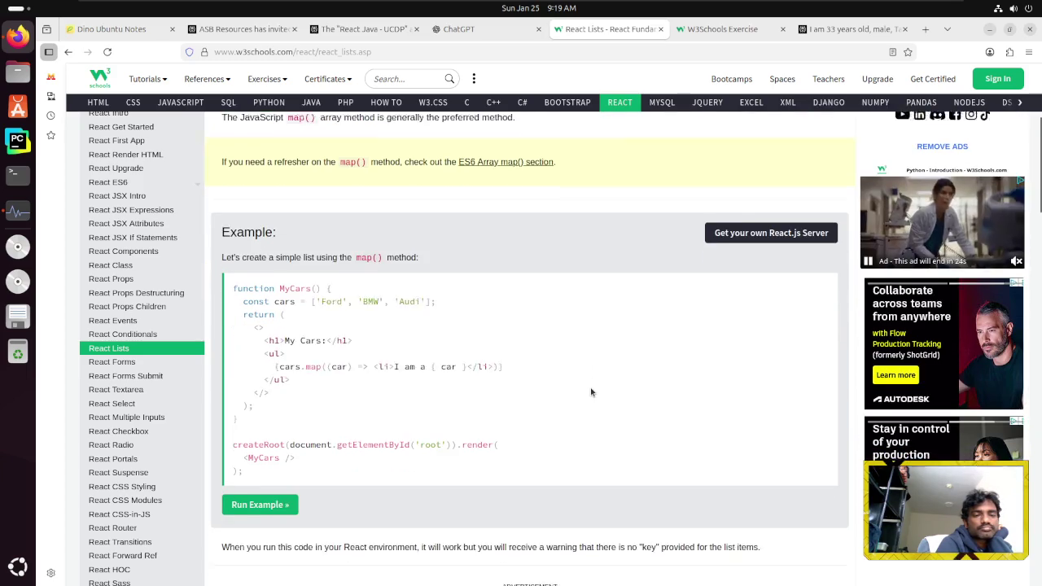
scroll(591, 392, "down", 1)
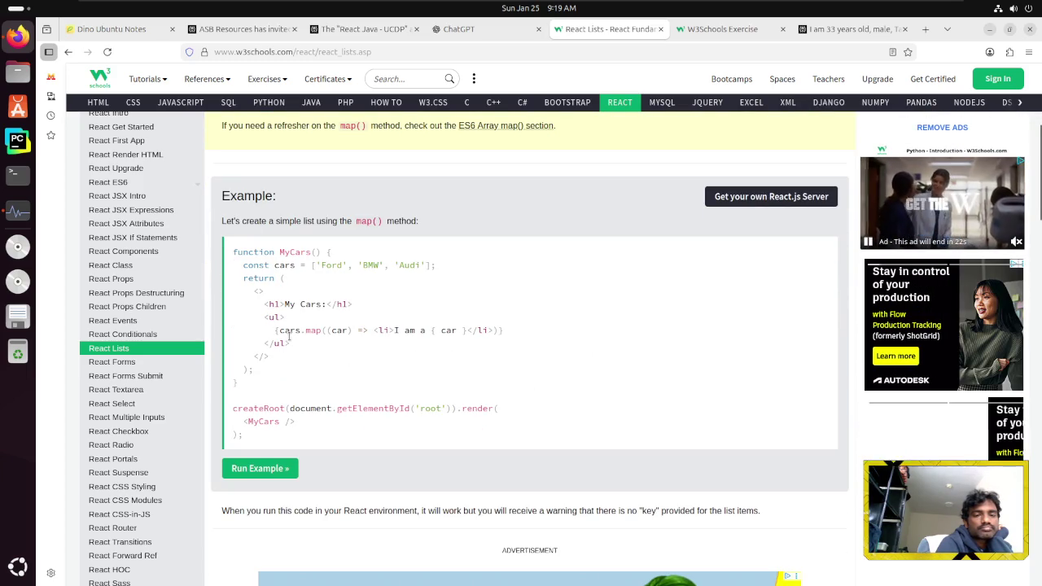
mouse_move(356, 333)
left_mouse_down()
mouse_move(488, 342)
mouse_move(473, 333)
left_mouse_up()
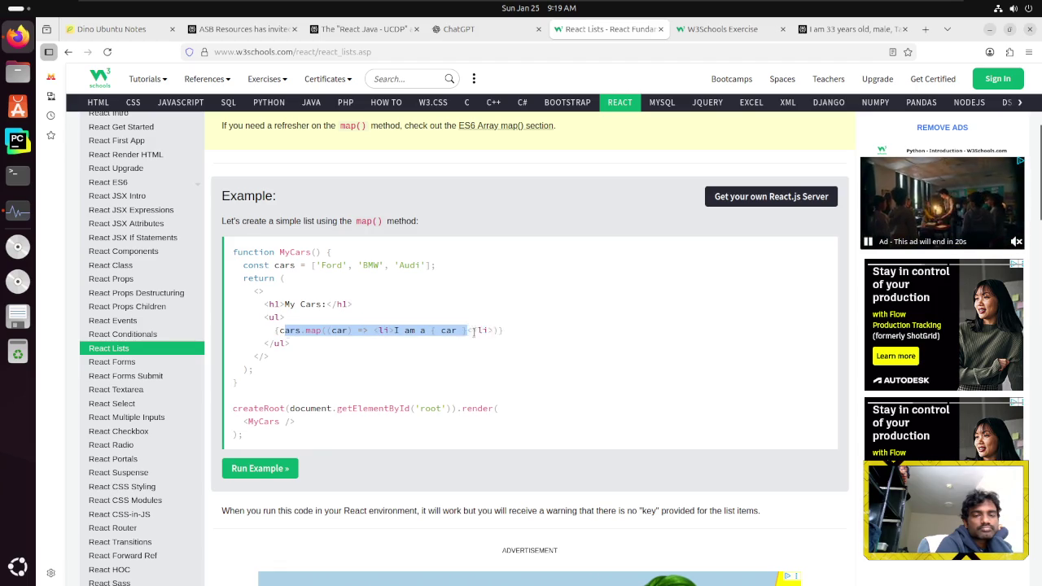
left_click(552, 325)
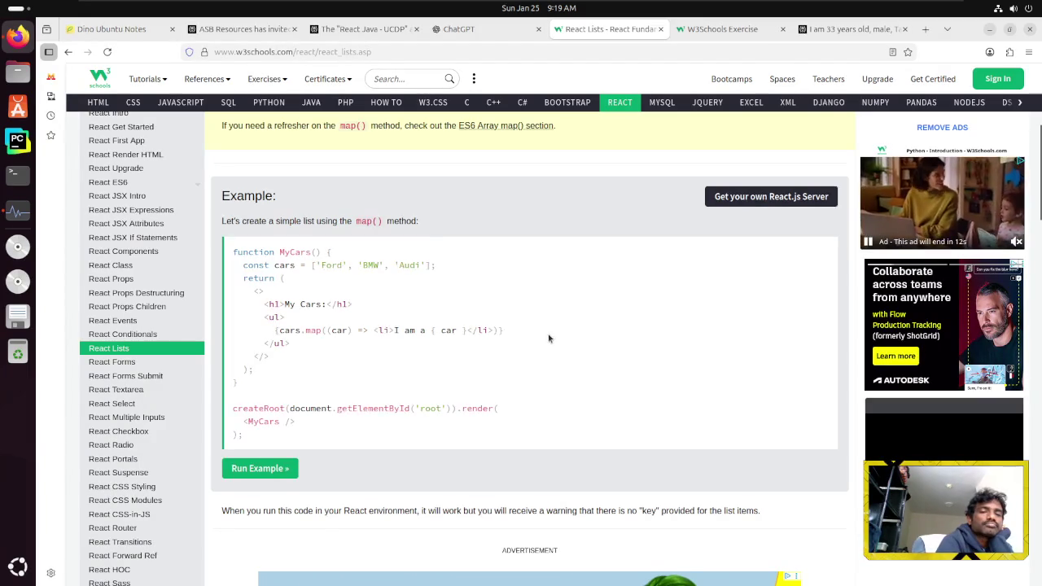
Read through the keys and index-as-key examples to the lesson's end, then advance to React Forms
scroll(549, 337, "down", 2)
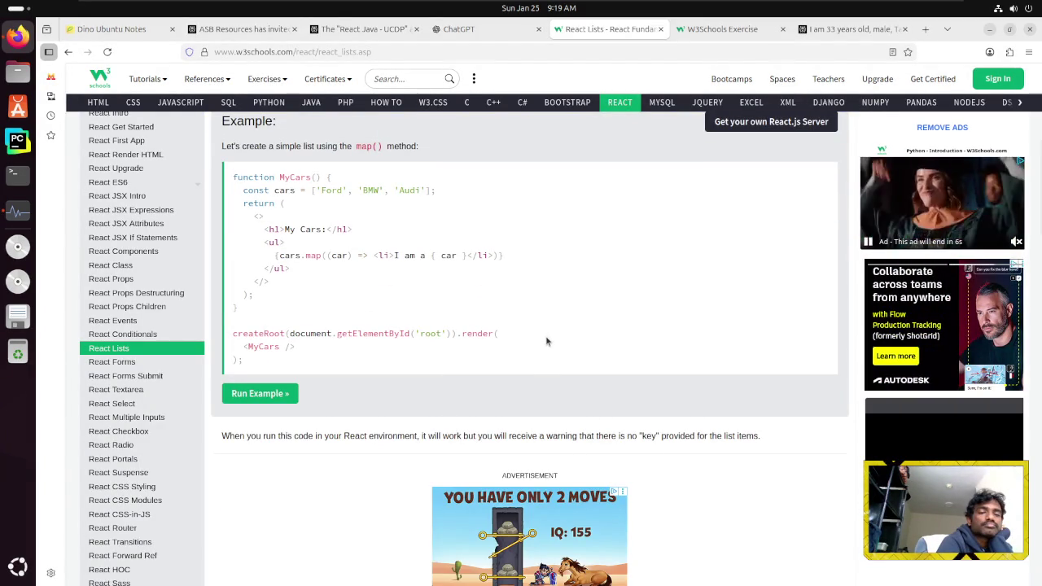
scroll(547, 342, "down", 2)
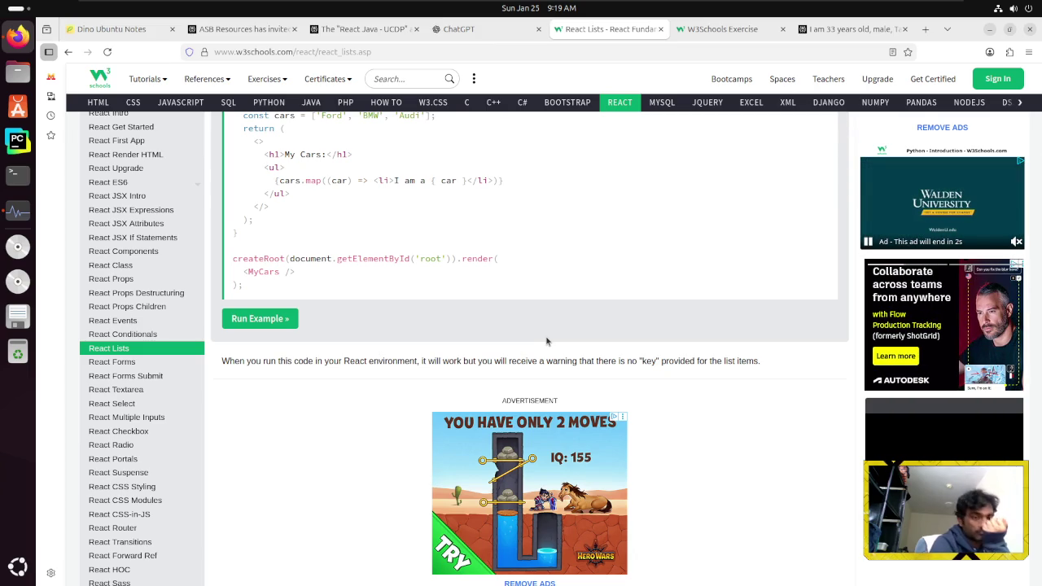
scroll(547, 342, "down", 2)
scroll(547, 342, "up", 1)
scroll(547, 342, "down", 8)
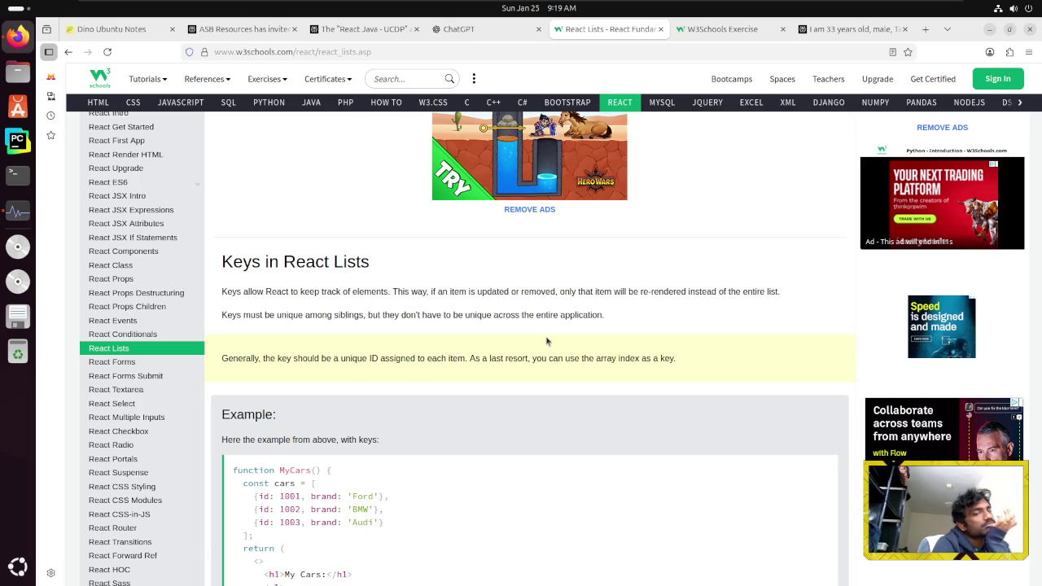
scroll(546, 342, "up", 5)
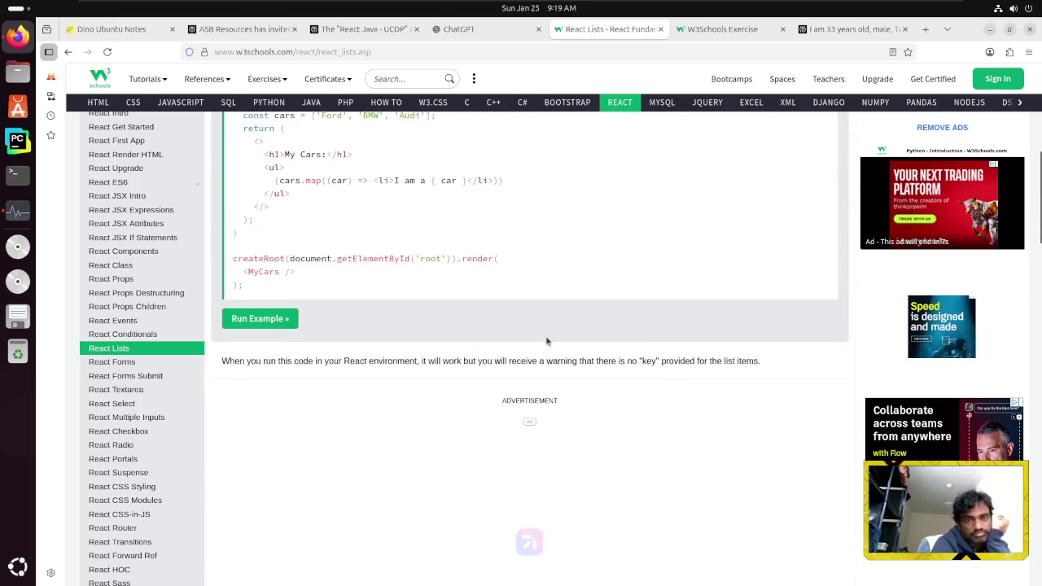
scroll(546, 342, "down", 3)
scroll(546, 342, "down", 2)
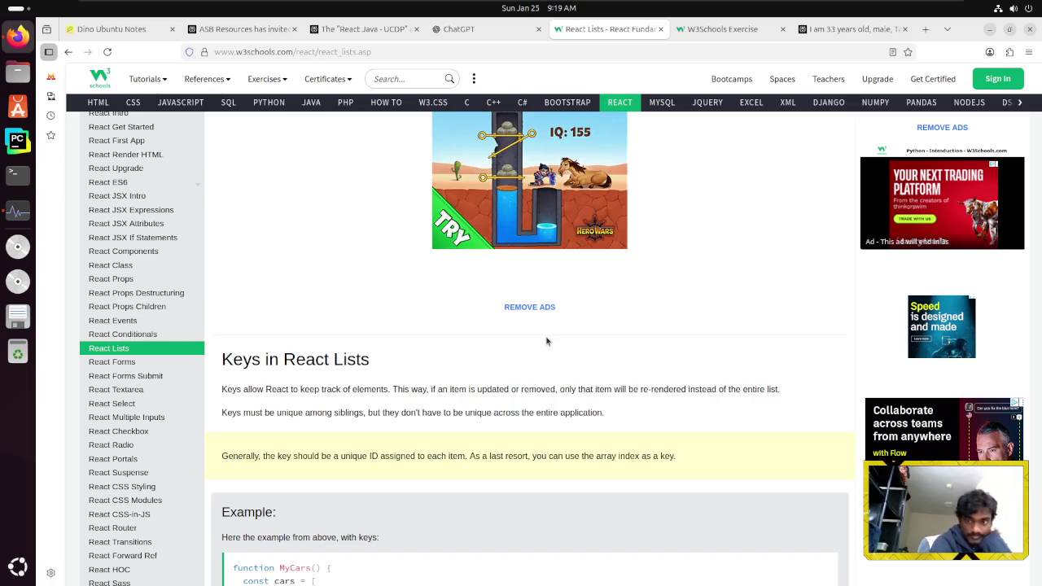
scroll(547, 342, "down", 2)
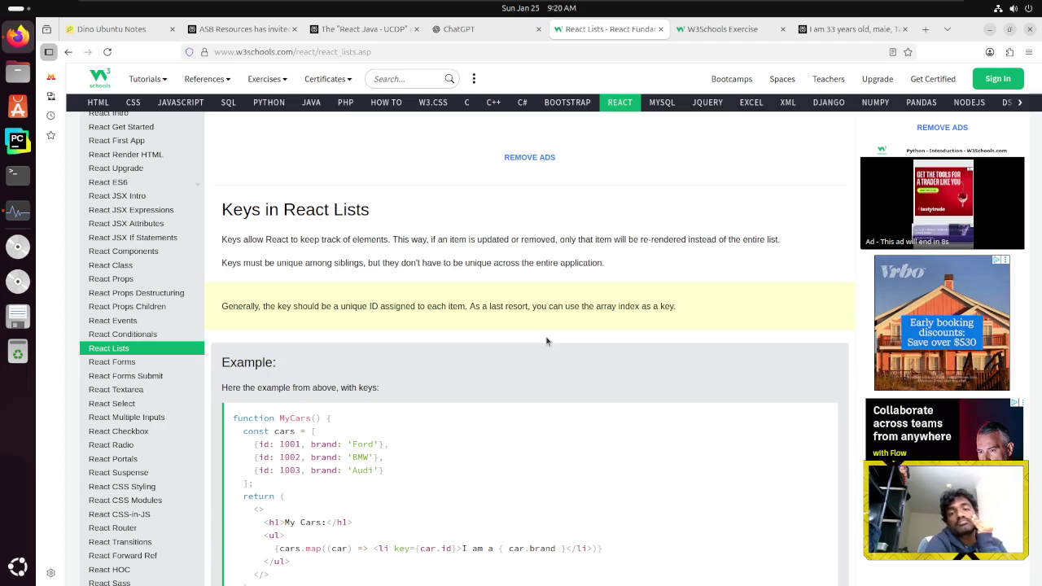
scroll(547, 341, "down", 1)
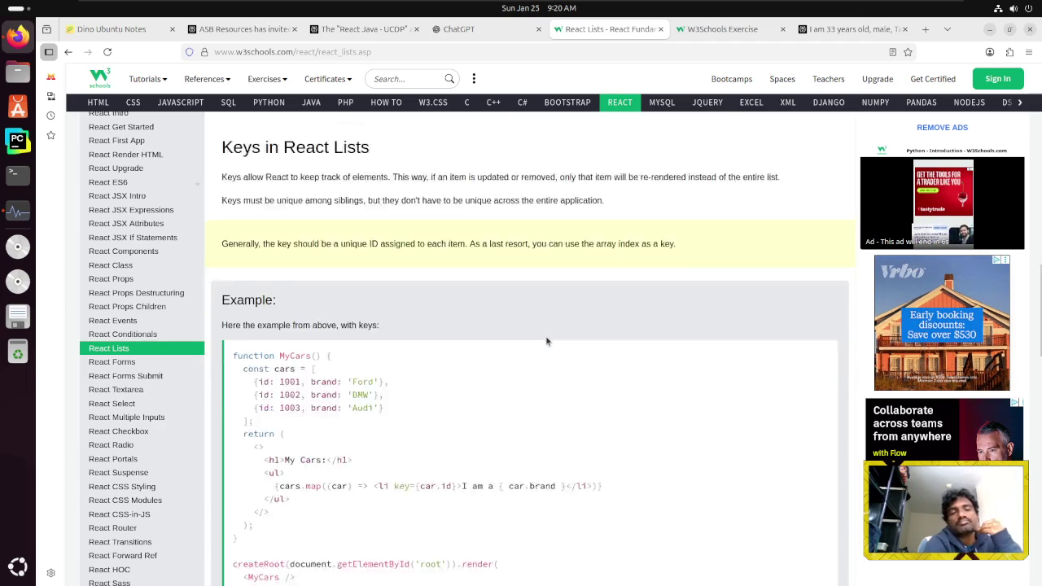
scroll(546, 341, "down", 2)
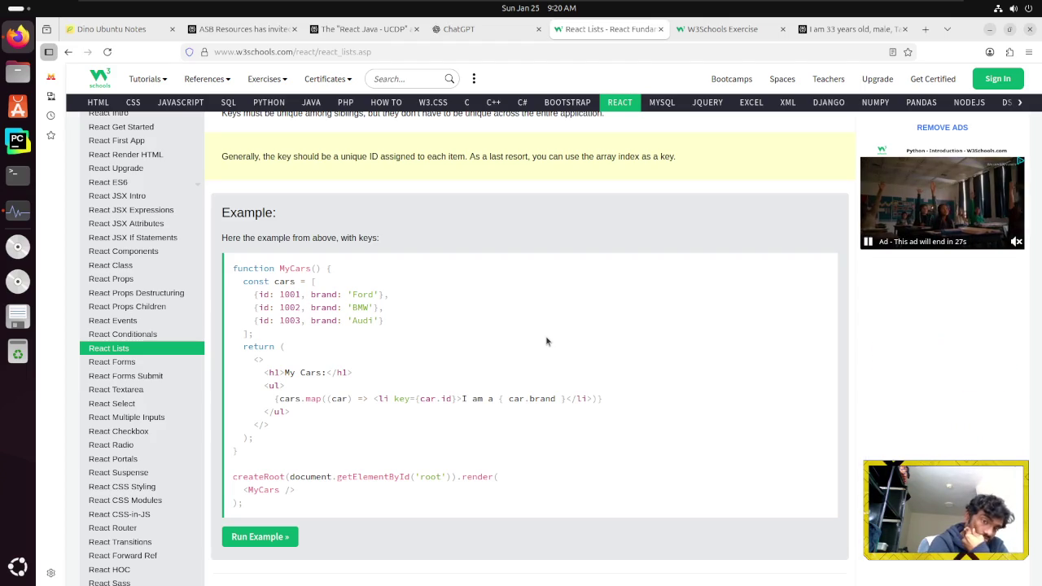
scroll(546, 341, "down", 5)
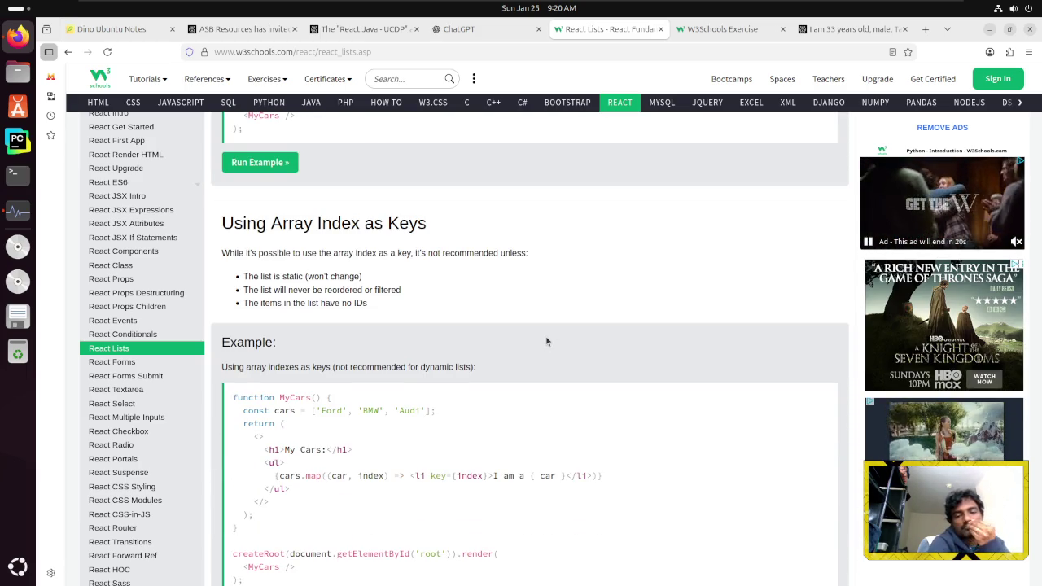
scroll(546, 342, "down", 1)
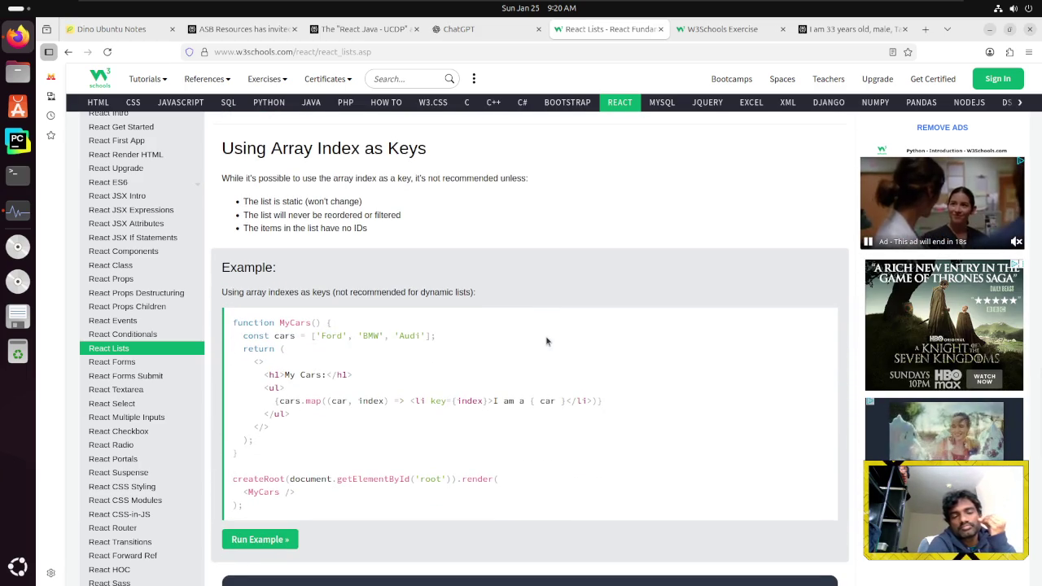
scroll(546, 341, "down", 3)
scroll(546, 341, "down", 5)
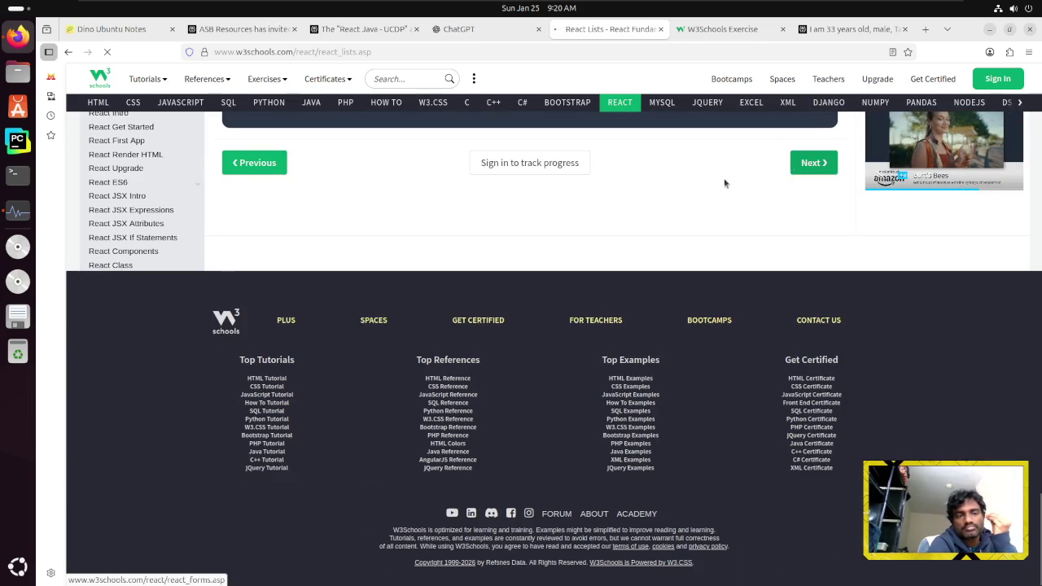
left_click(815, 165)
Scroll the React Forms page down to the Controlled Components heading and its useState example
scroll(580, 302, "down", 1)
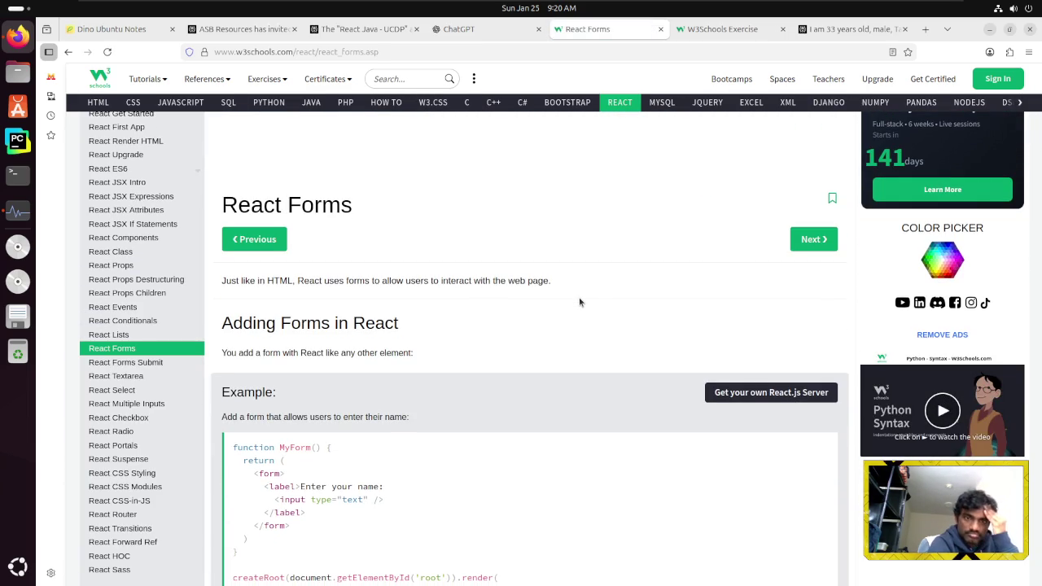
scroll(580, 302, "down", 2)
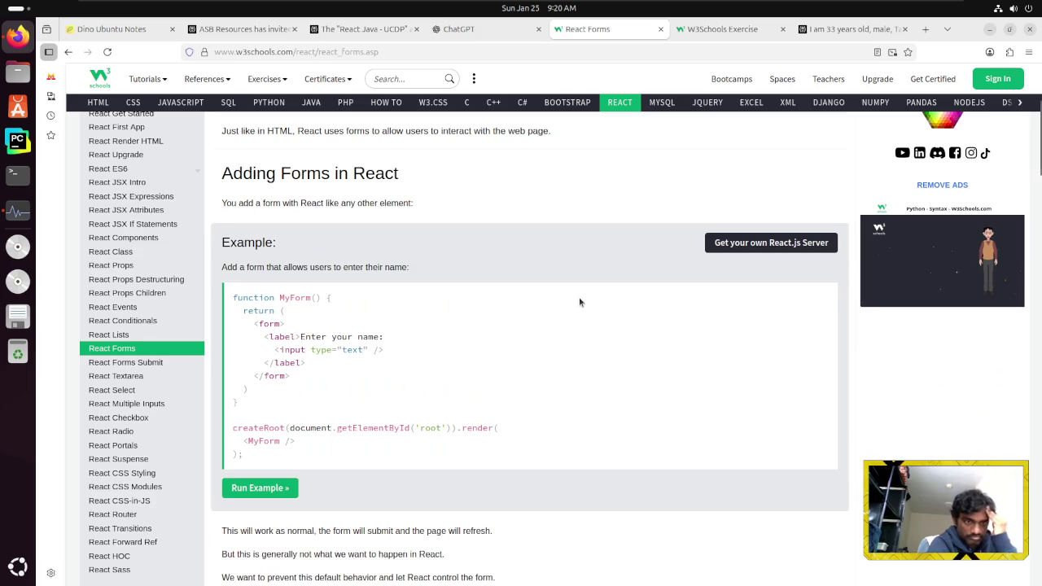
scroll(580, 302, "down", 1)
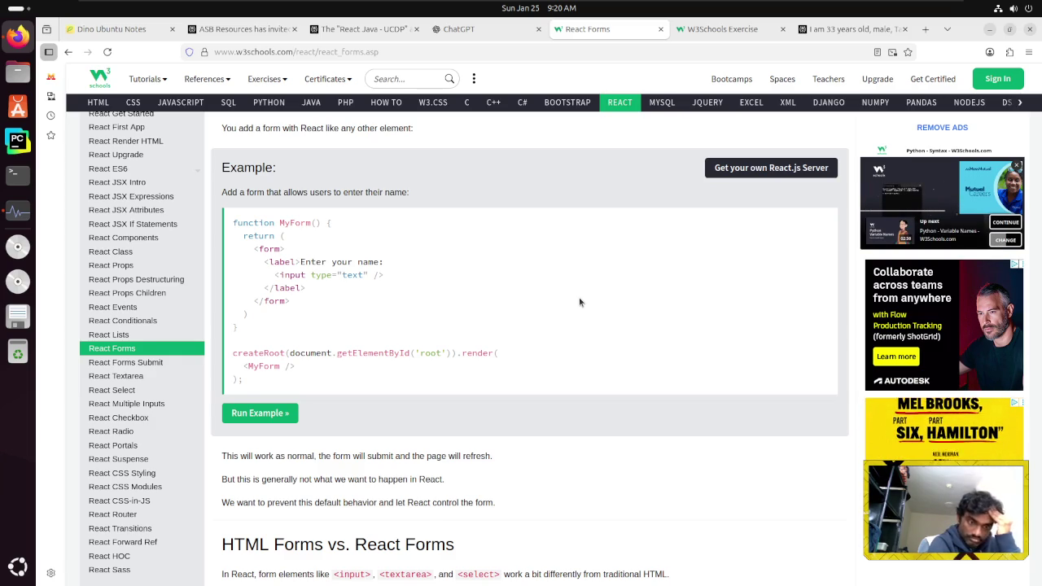
scroll(580, 302, "down", 2)
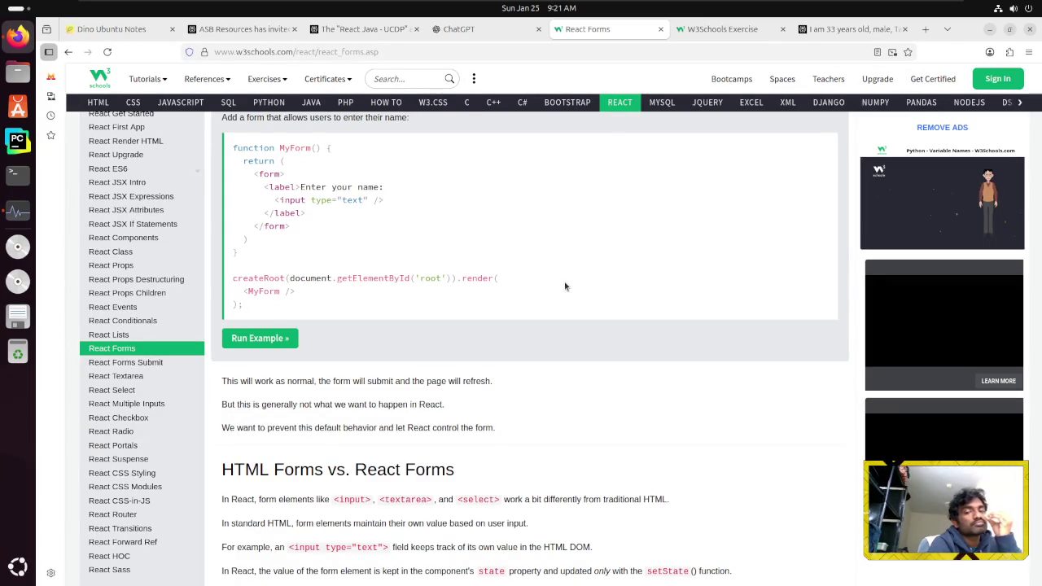
scroll(565, 285, "up", 2)
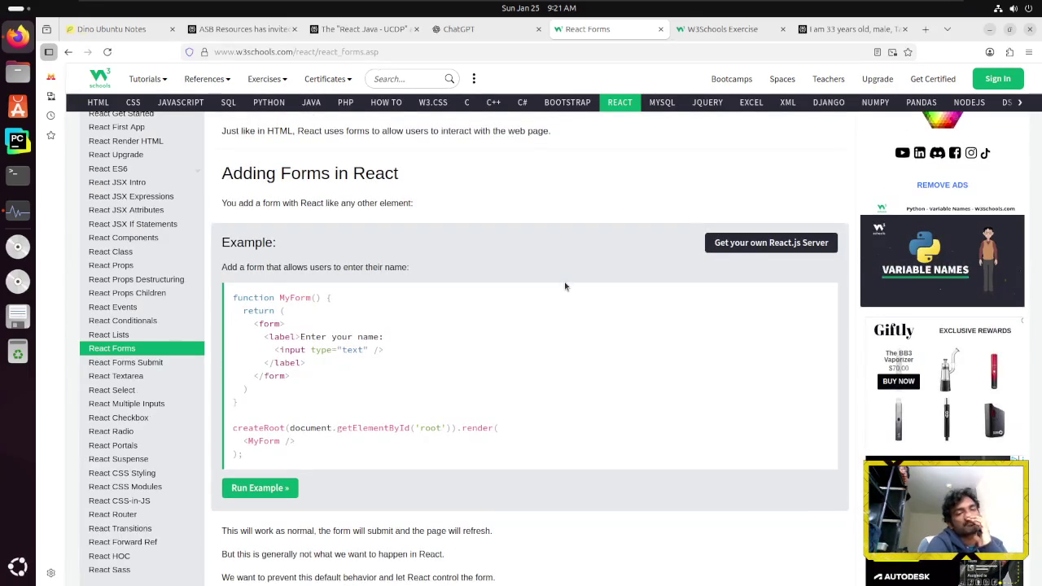
scroll(565, 285, "down", 3)
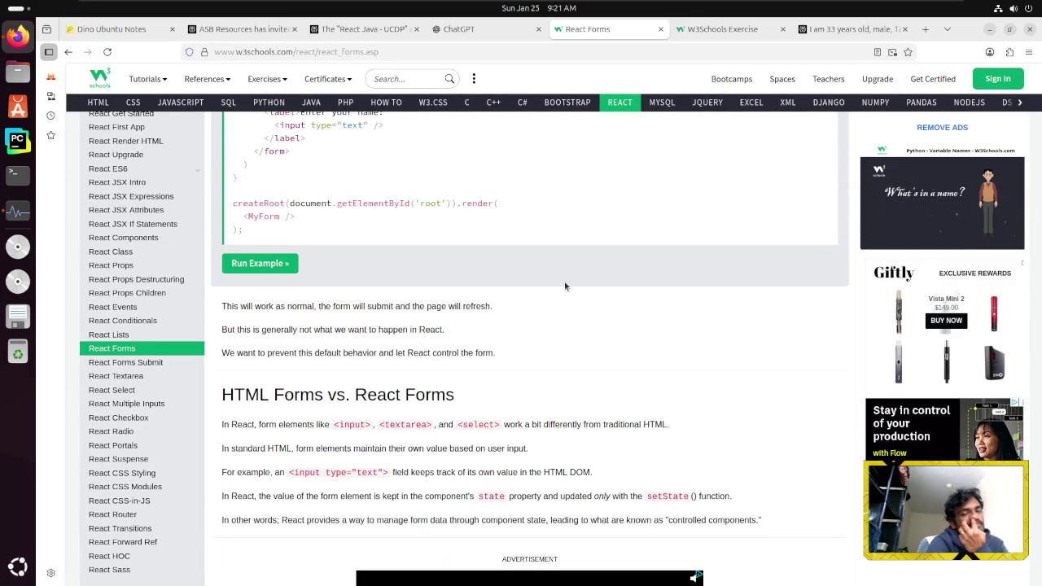
scroll(565, 286, "up", 2)
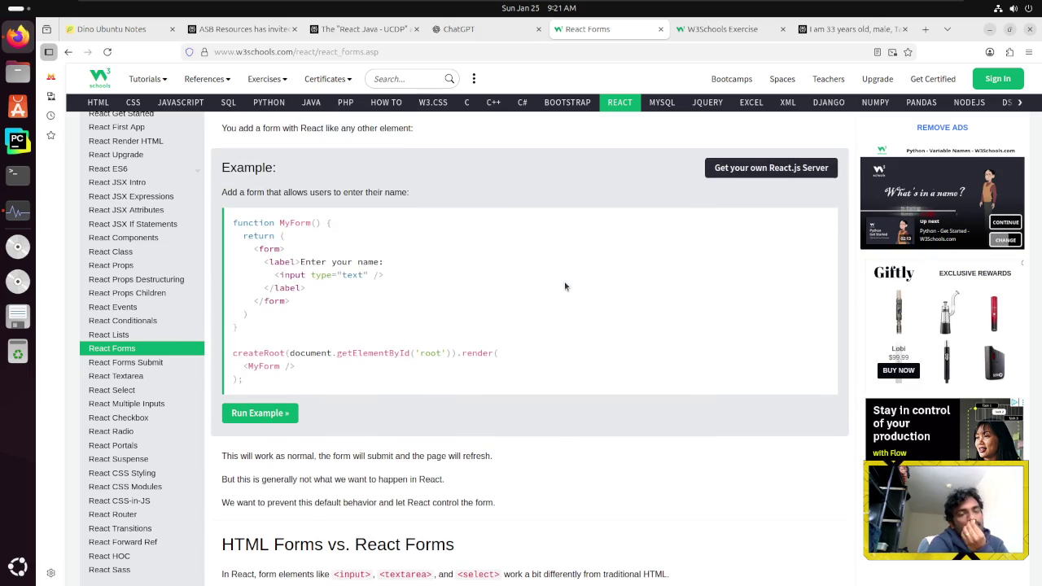
scroll(565, 286, "down", 2)
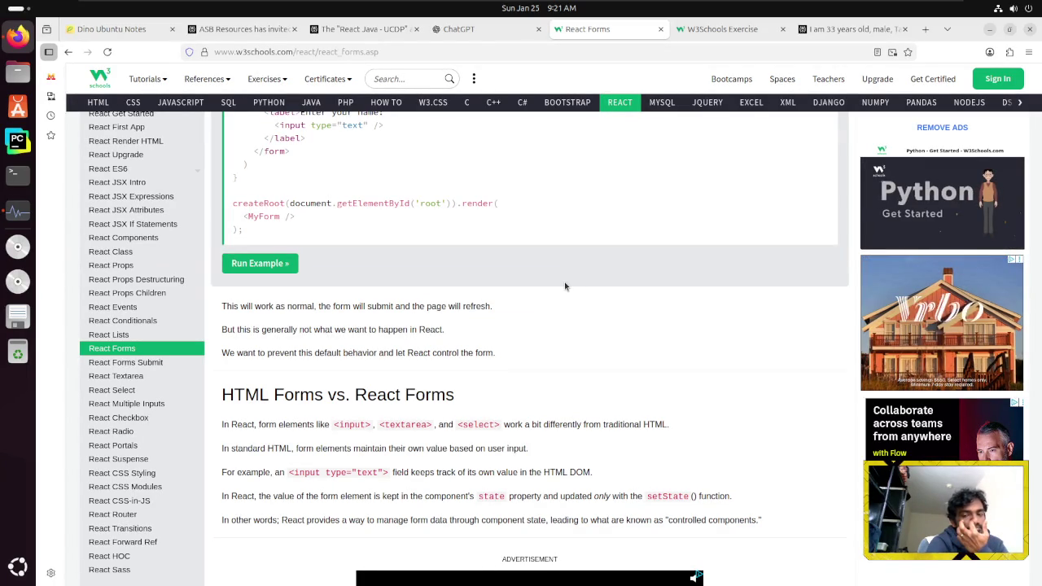
scroll(566, 286, "down", 2)
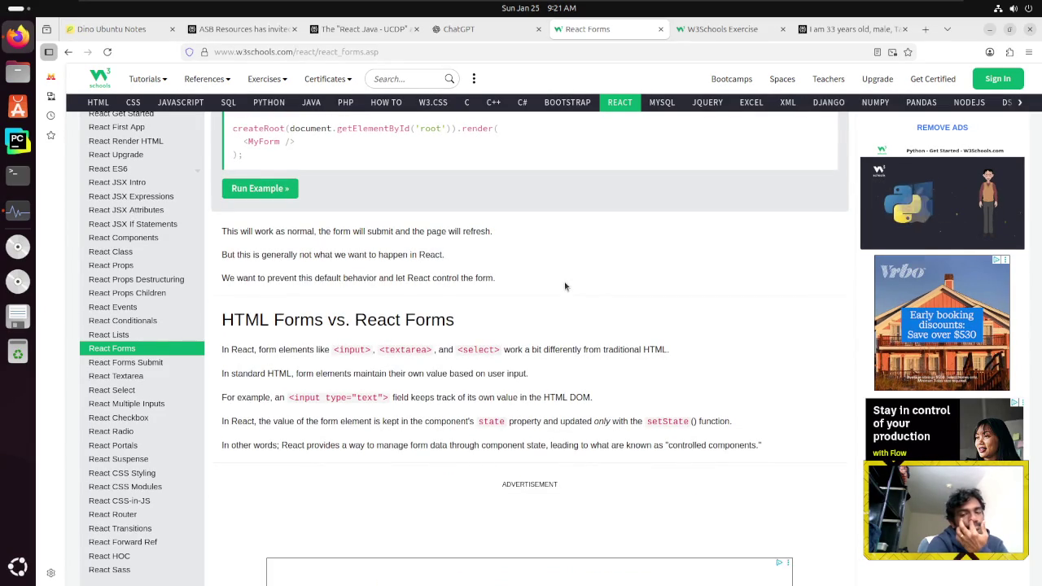
scroll(565, 286, "down", 2)
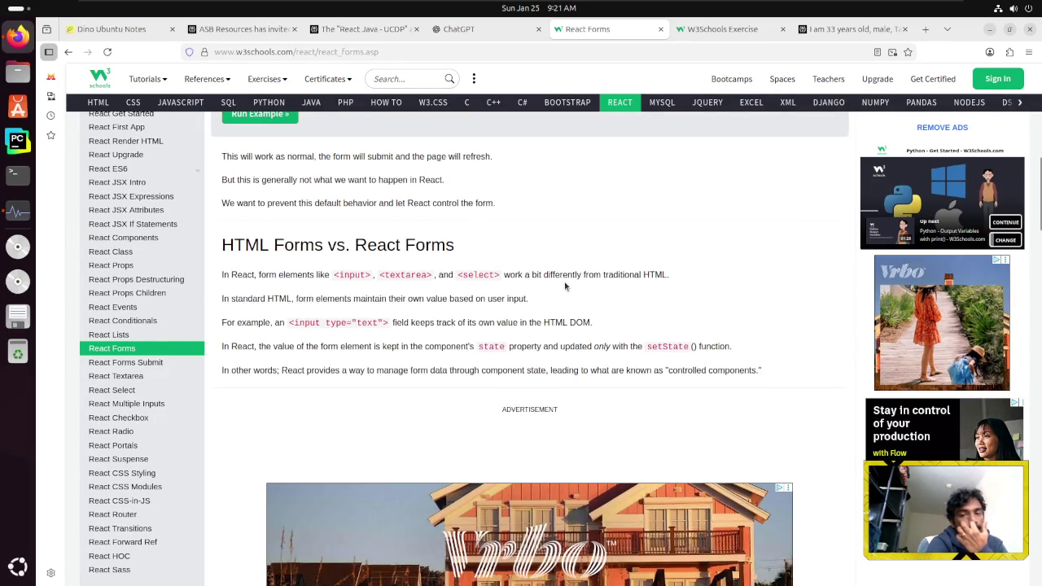
scroll(565, 286, "down", 4)
scroll(565, 285, "down", 2)
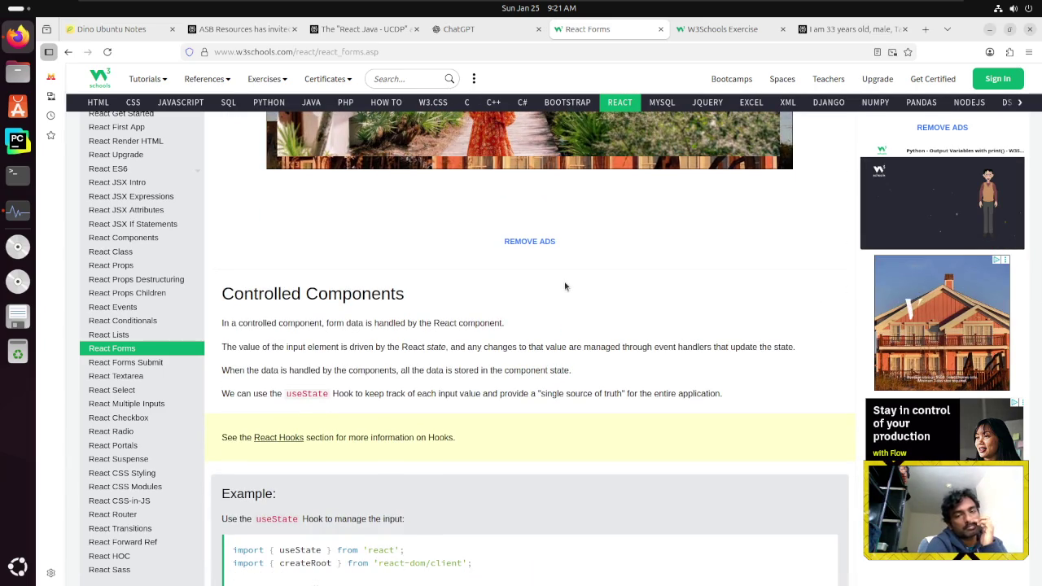
scroll(565, 286, "down", 1)
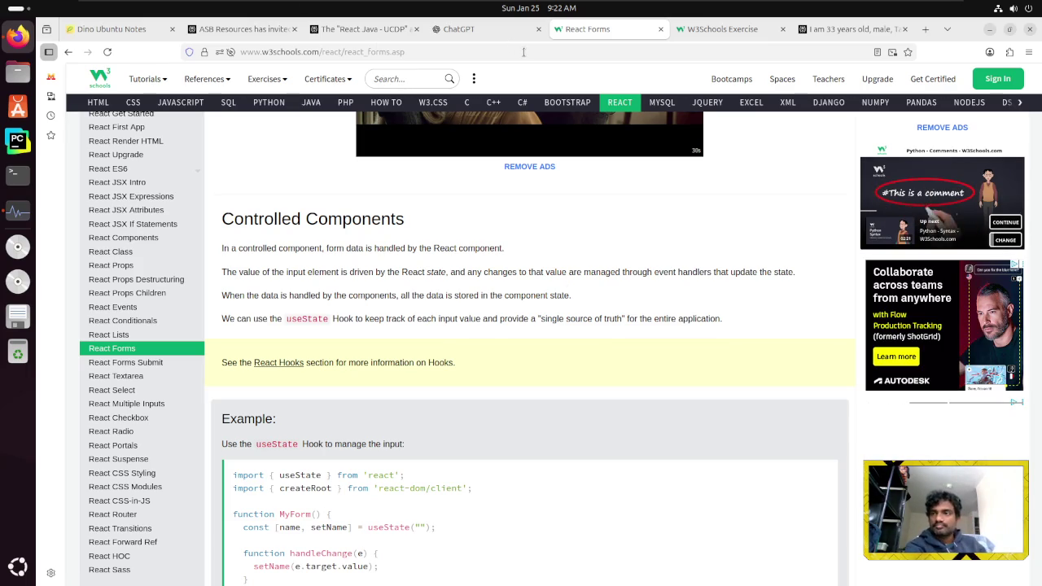
left_click(1030, 54)
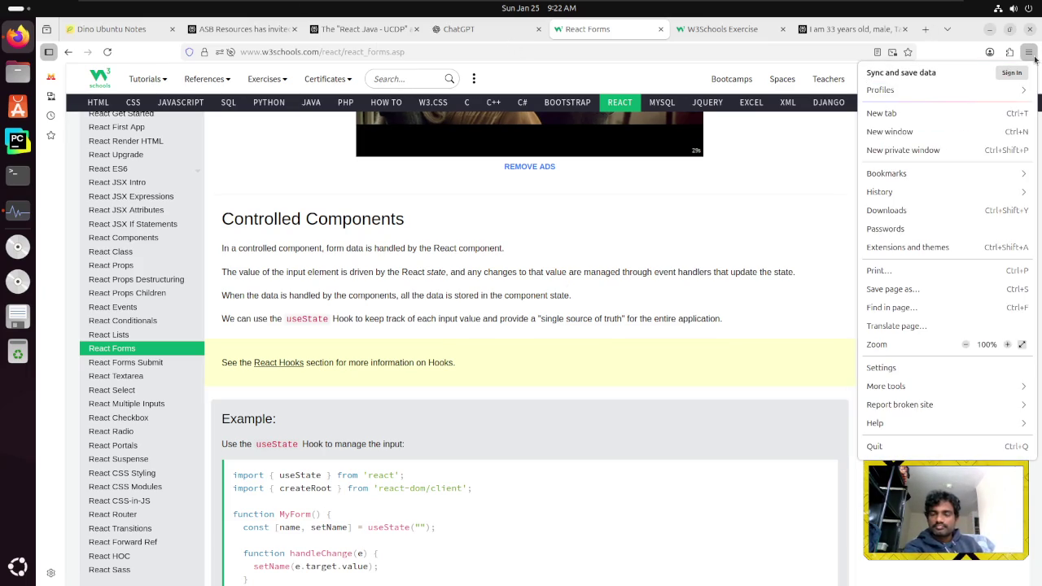
left_click(1030, 54)
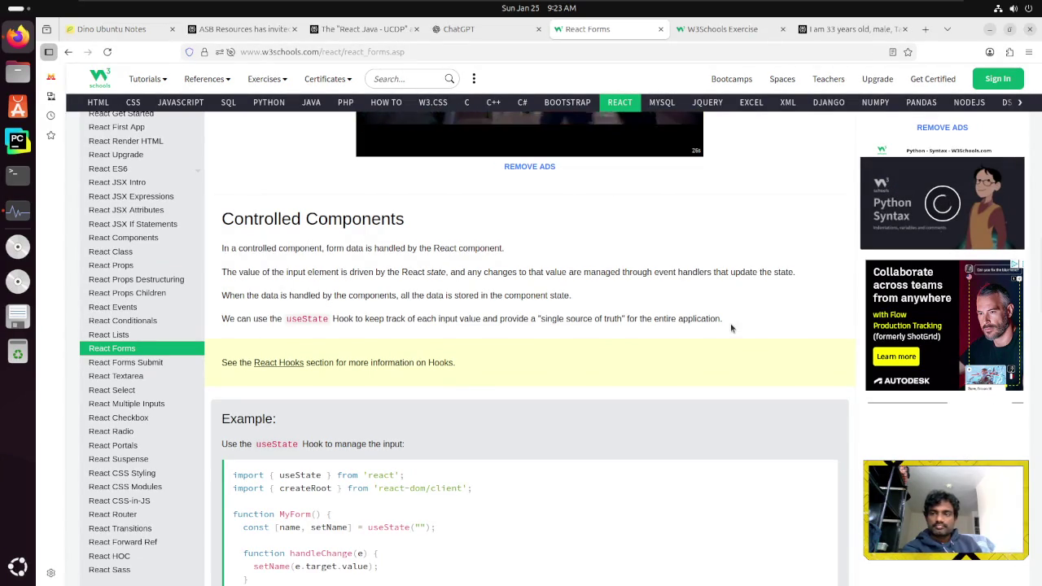
scroll(731, 328, "up", 4)
scroll(731, 329, "up", 3)
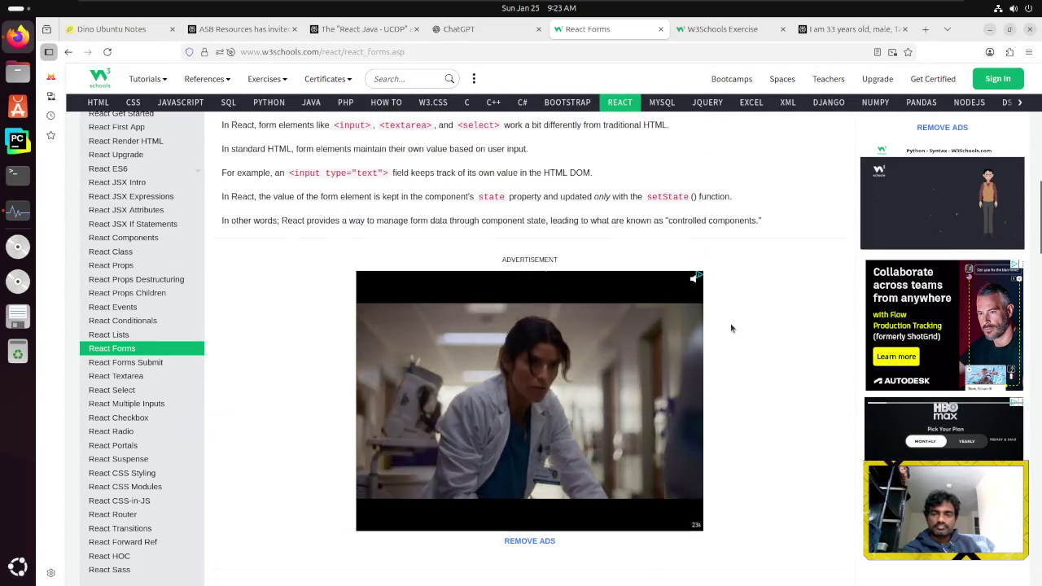
scroll(731, 328, "down", 7)
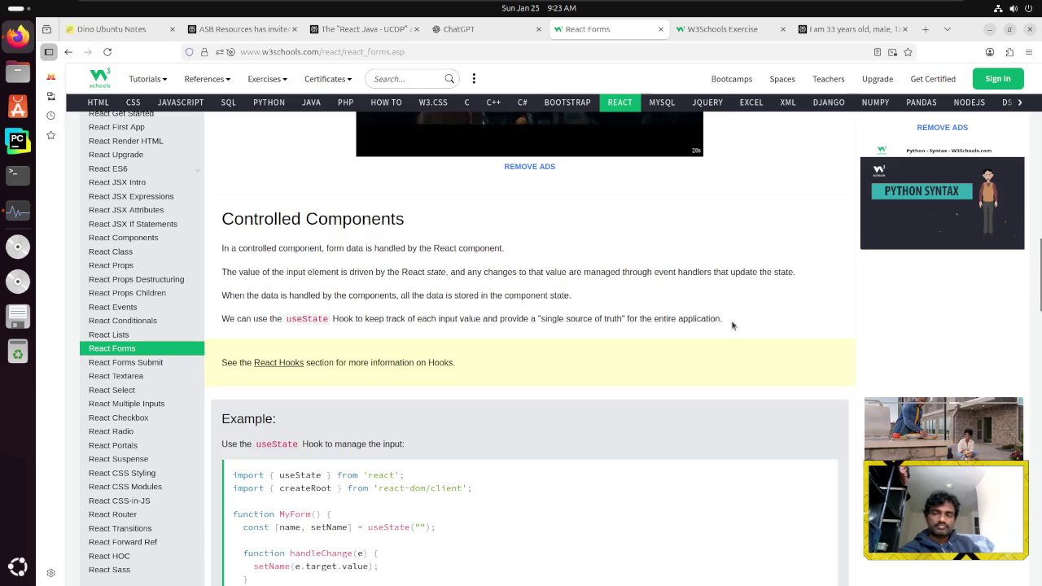
scroll(383, 358, "down", 2)
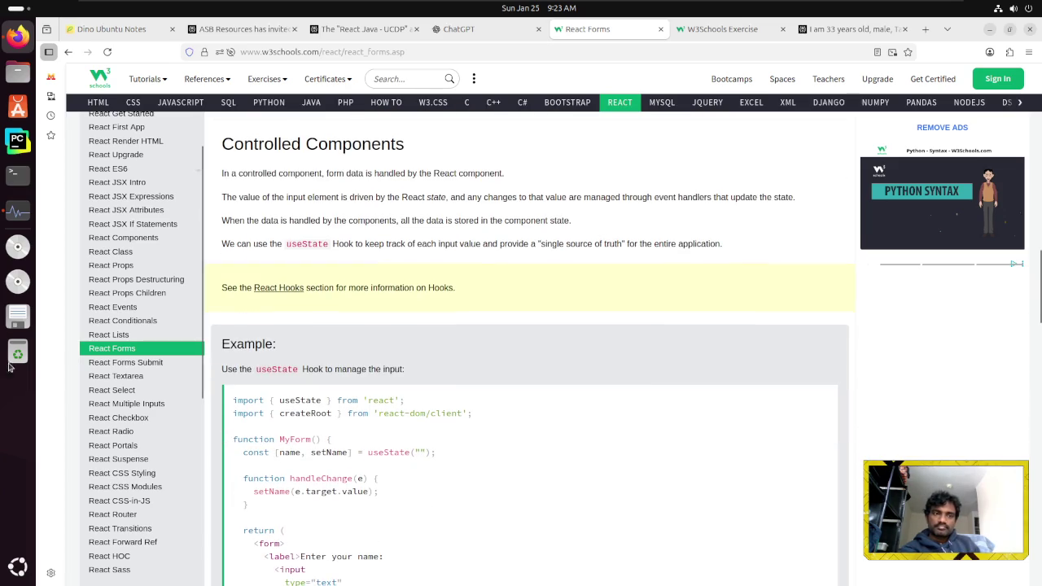
left_click(18, 211)
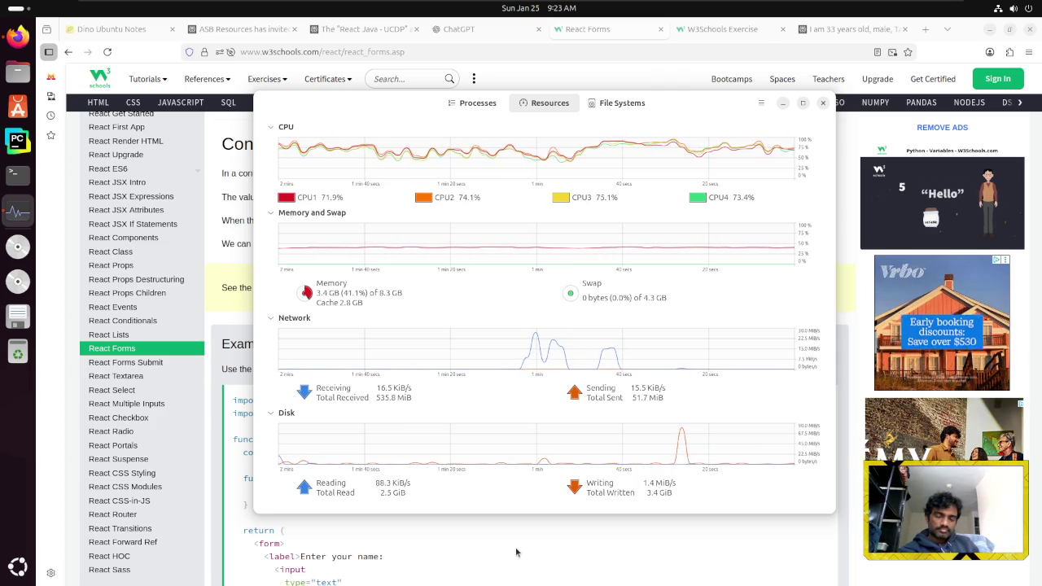
left_click(508, 536)
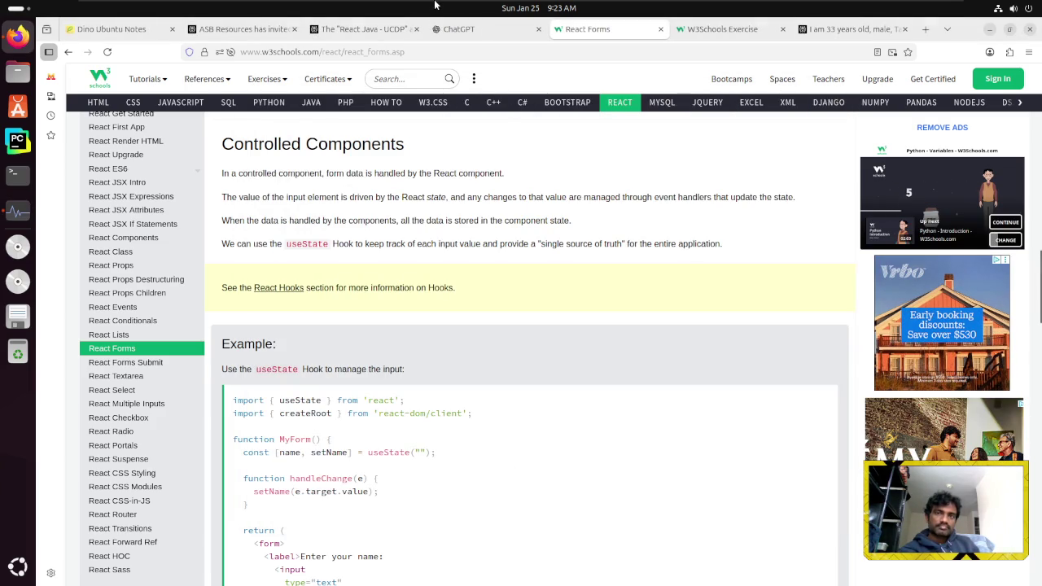
key("ctrl+alt+Return")
key("ctrl+alt")
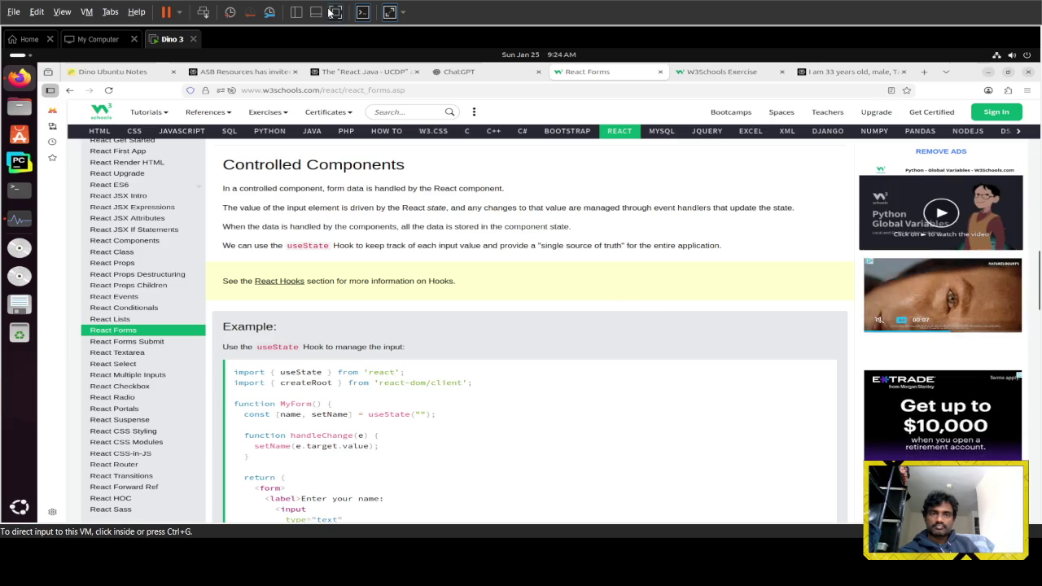
left_click(335, 12)
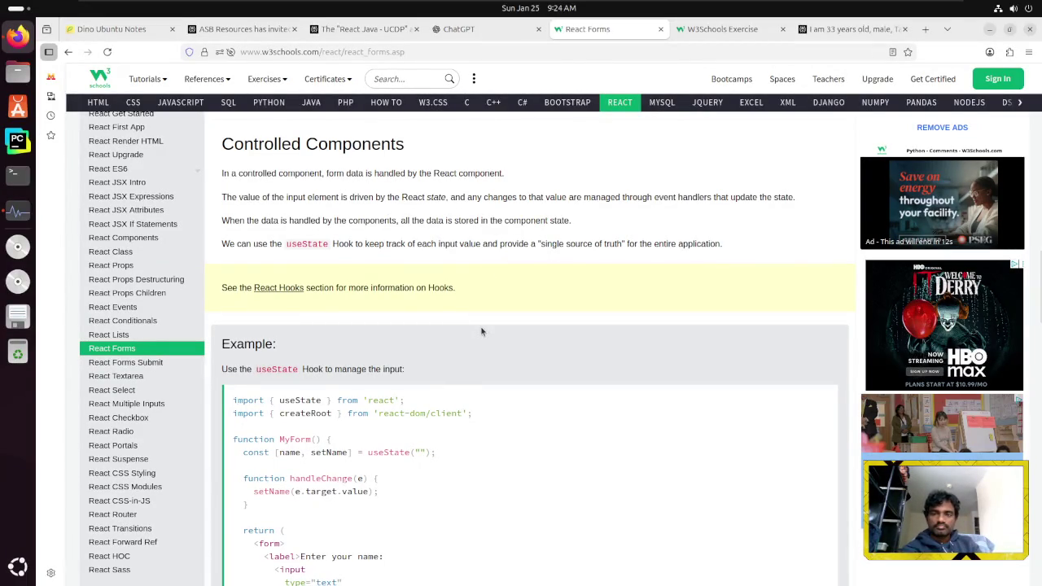
key("ctrl+t")
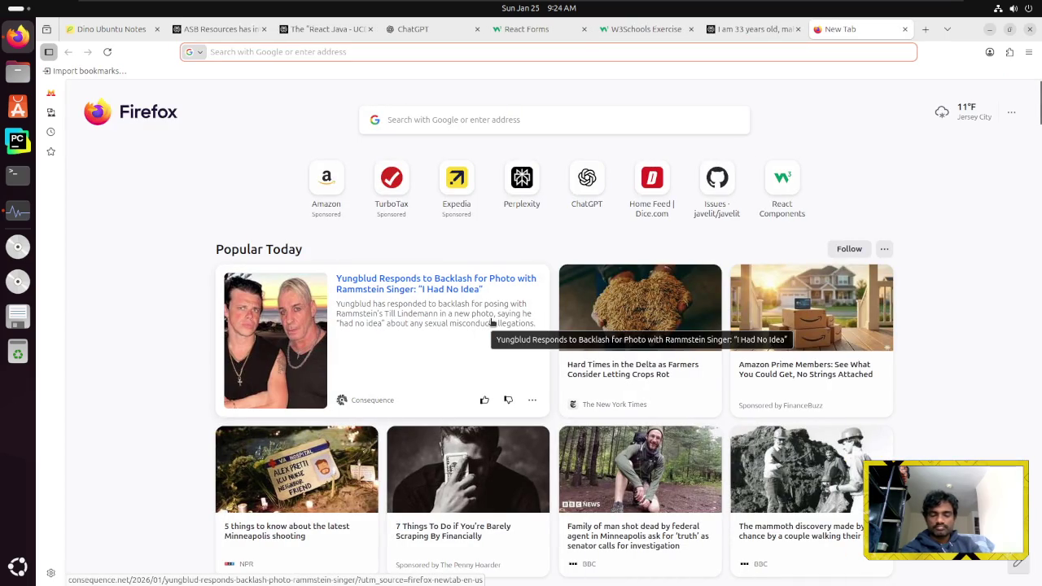
Load the YouTube home page in the new tab
type("youtube.com/")
key("Down")
key("Return")
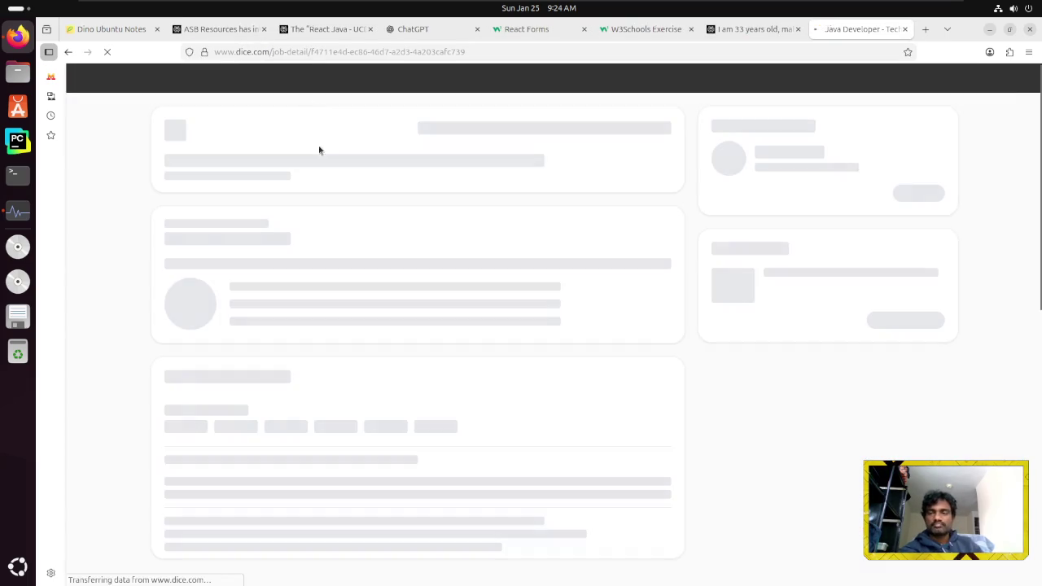
left_click(342, 51)
type("y")
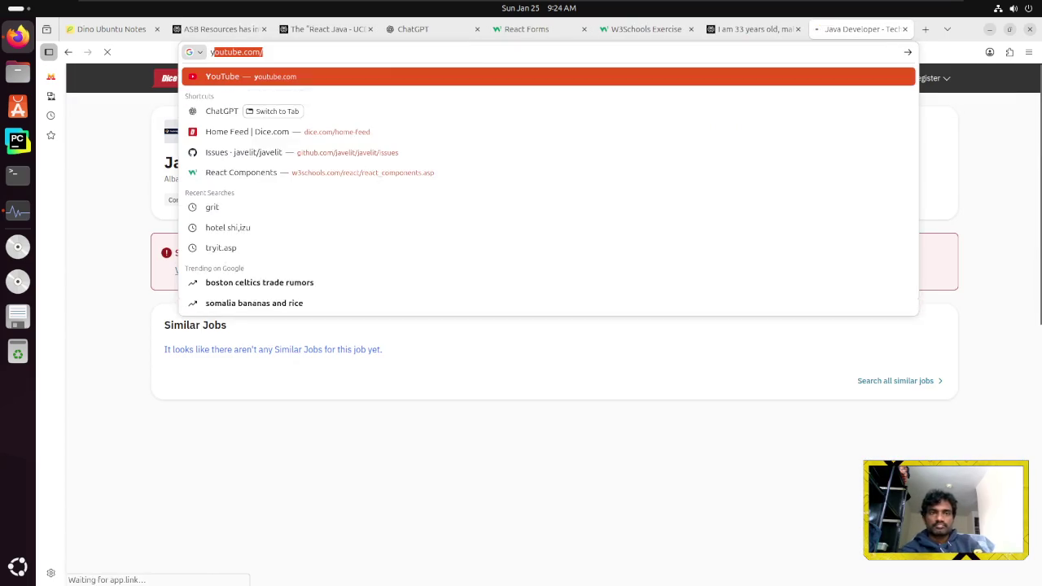
key("Return")
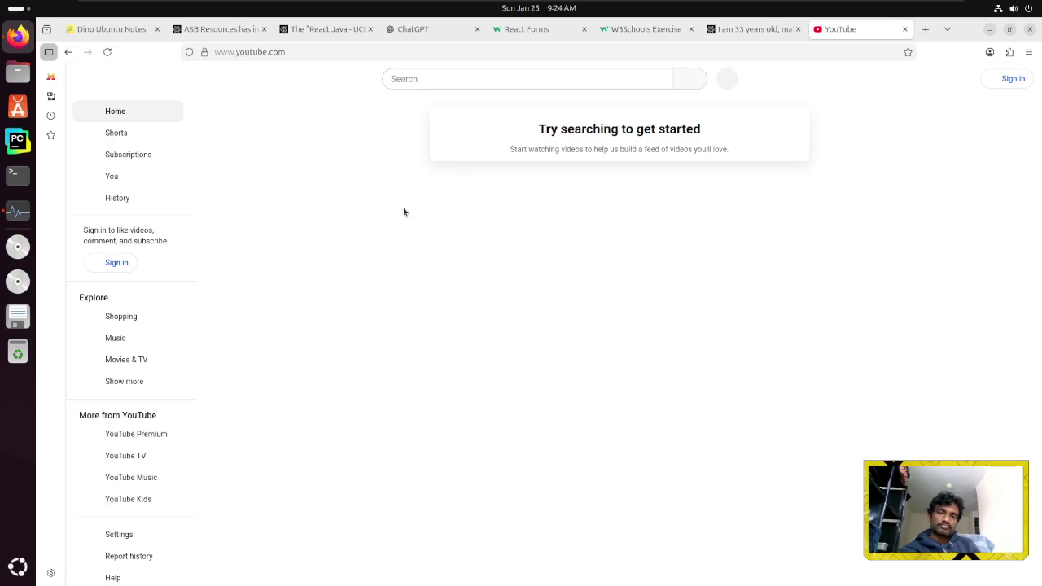
Search YouTube for 'cozy winter coffee shop ambience'
left_click(556, 78)
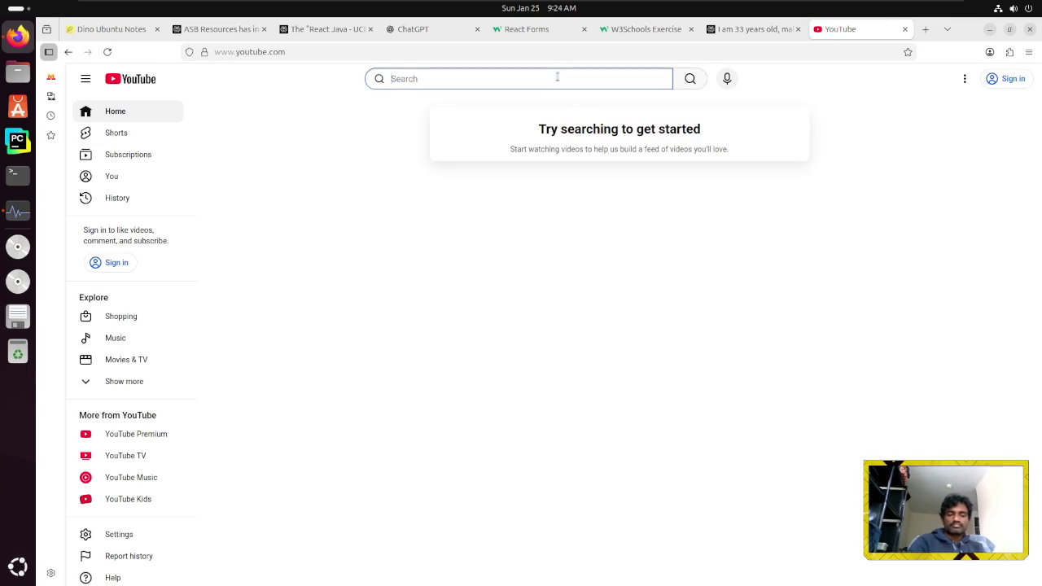
type("zo")
key("BackSpace")
key("BackSpace")
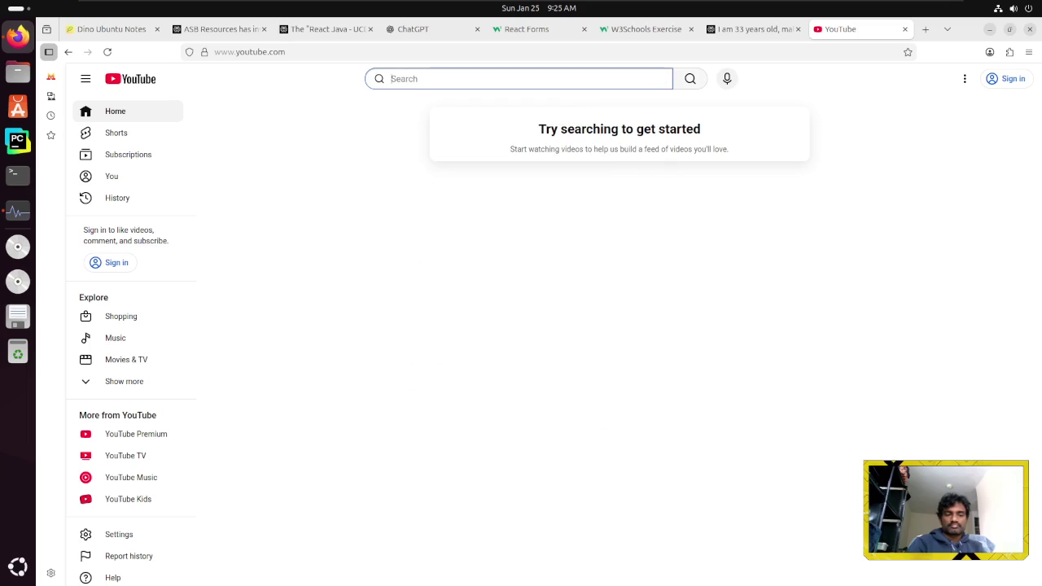
type("cozy winter")
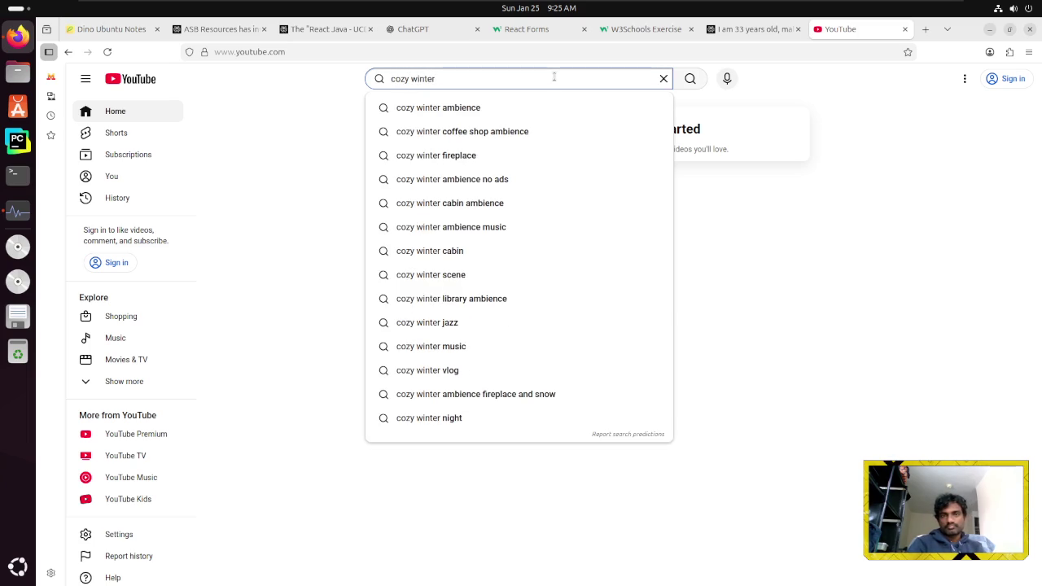
key("Down")
key("Down")
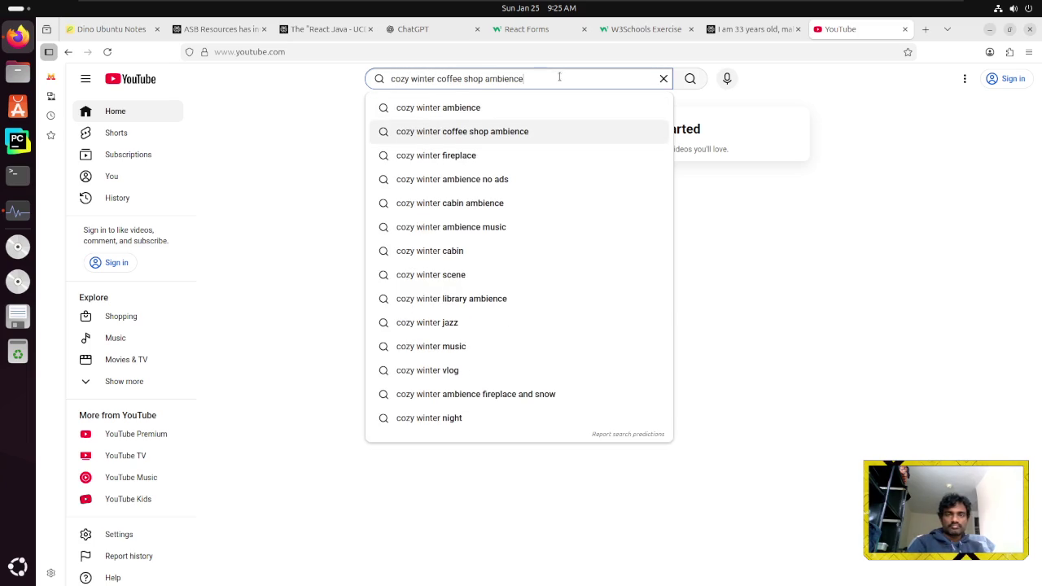
key("Return")
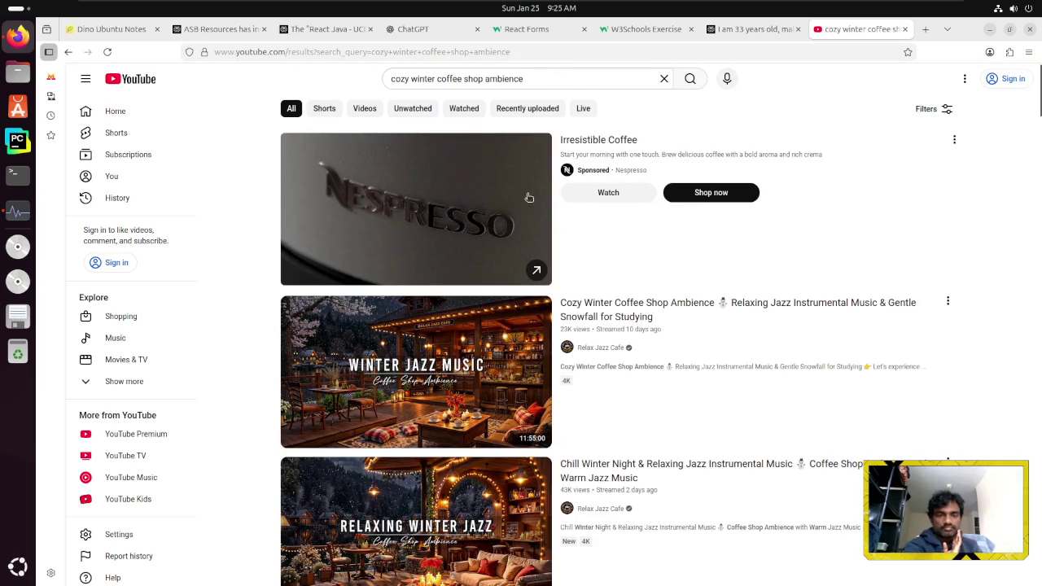
scroll(411, 362, "down", 2)
scroll(379, 366, "up", 2)
Refine the search to 'cozy winter coffee shop ambience study' and open the Cozy Winter Coffee video
left_click(551, 78)
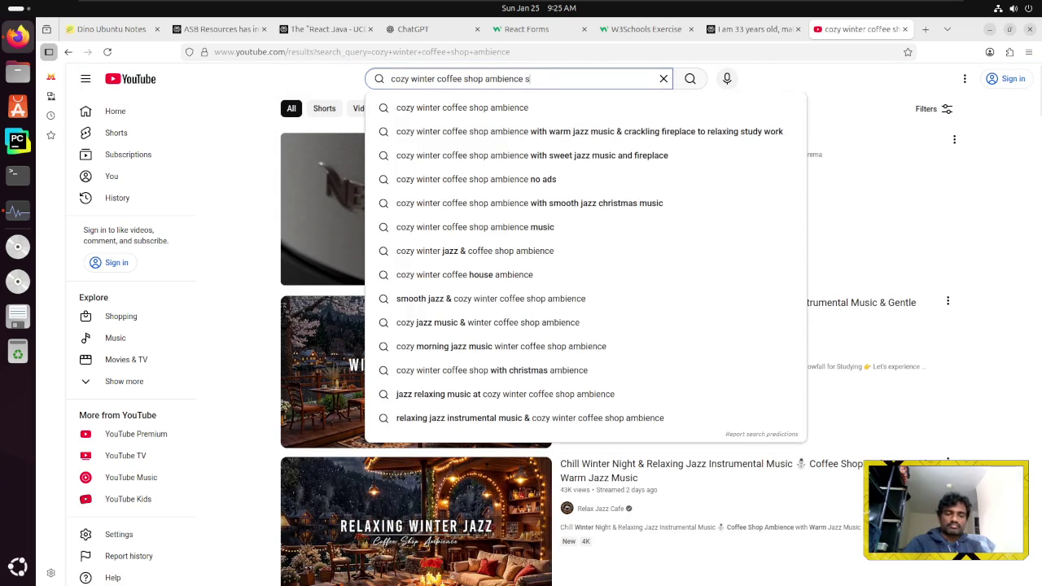
type("tudy")
key("Return")
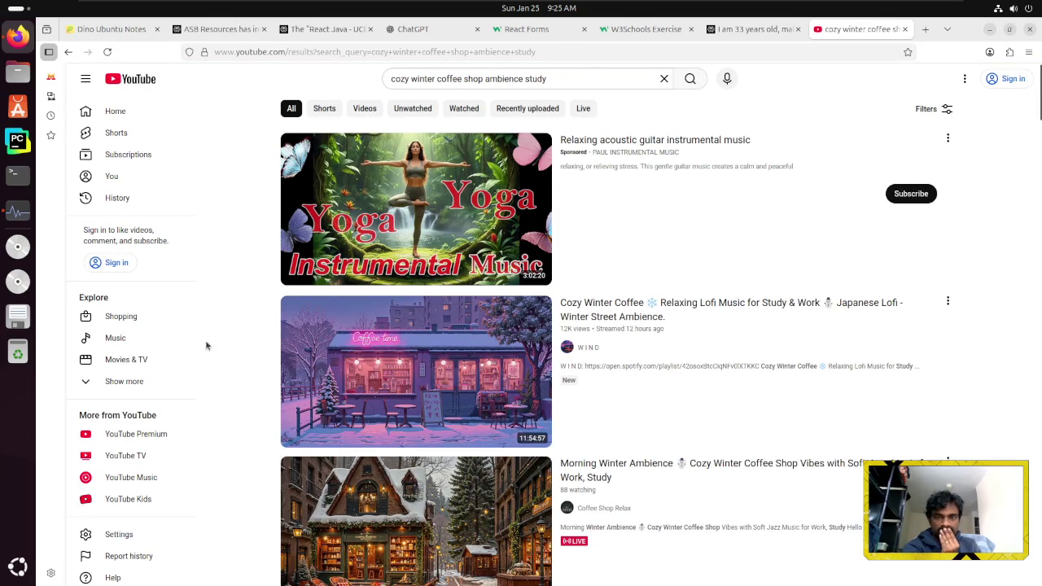
left_click(355, 379)
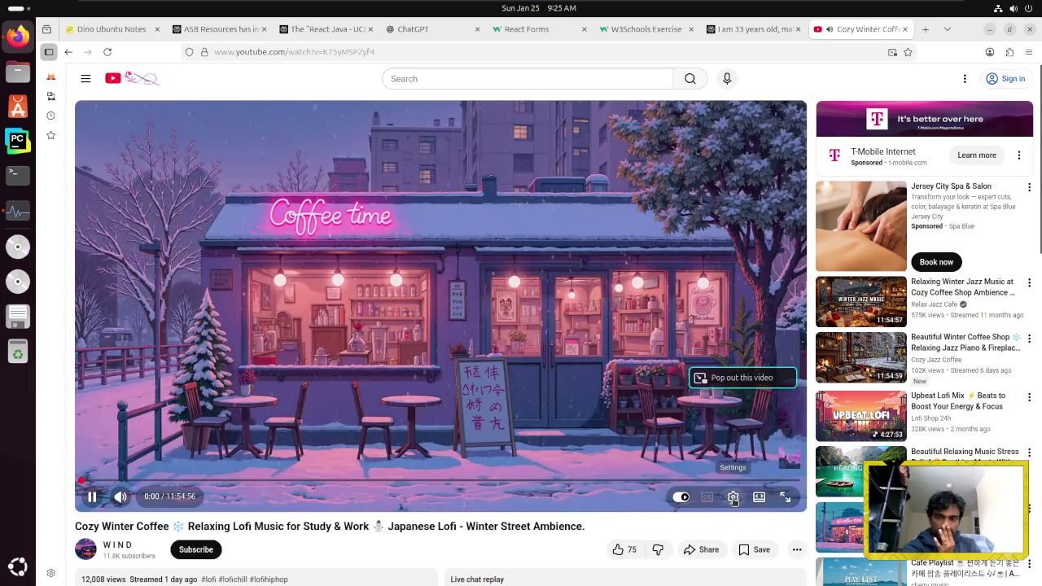
Set the video quality to 144p, toggling Stable Volume off and back on
left_click(733, 499)
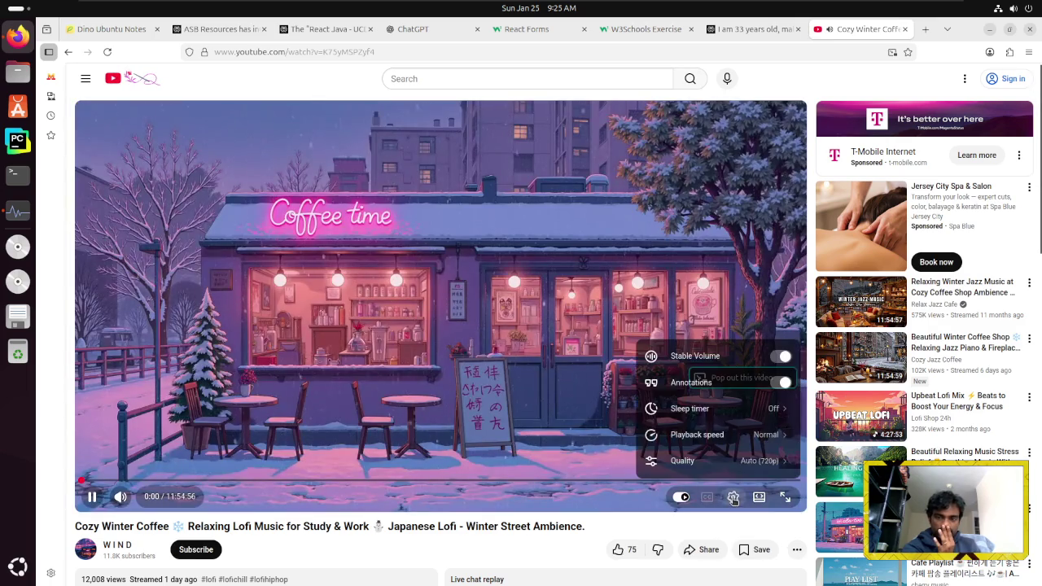
left_click(737, 462)
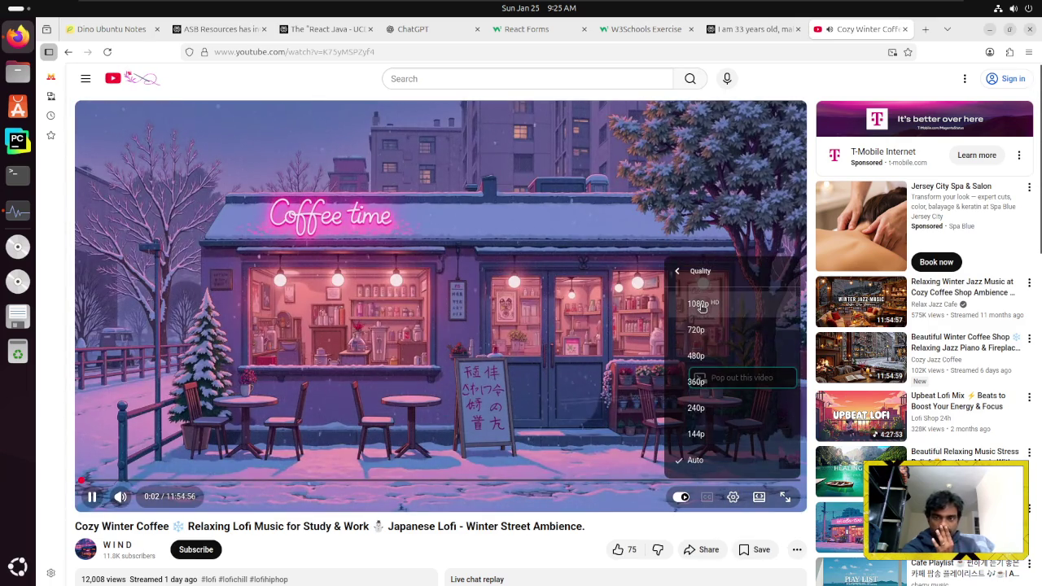
left_click(710, 471)
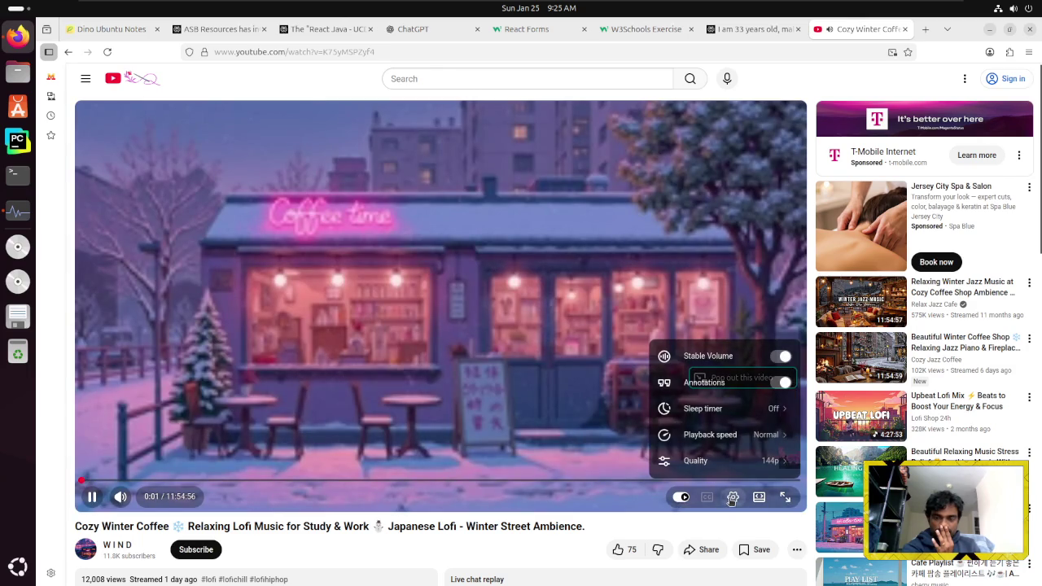
left_click(779, 357)
left_click(779, 356)
Switch off autoplay, lower the player volume, mute system sound and return to React Forms
left_click(730, 500)
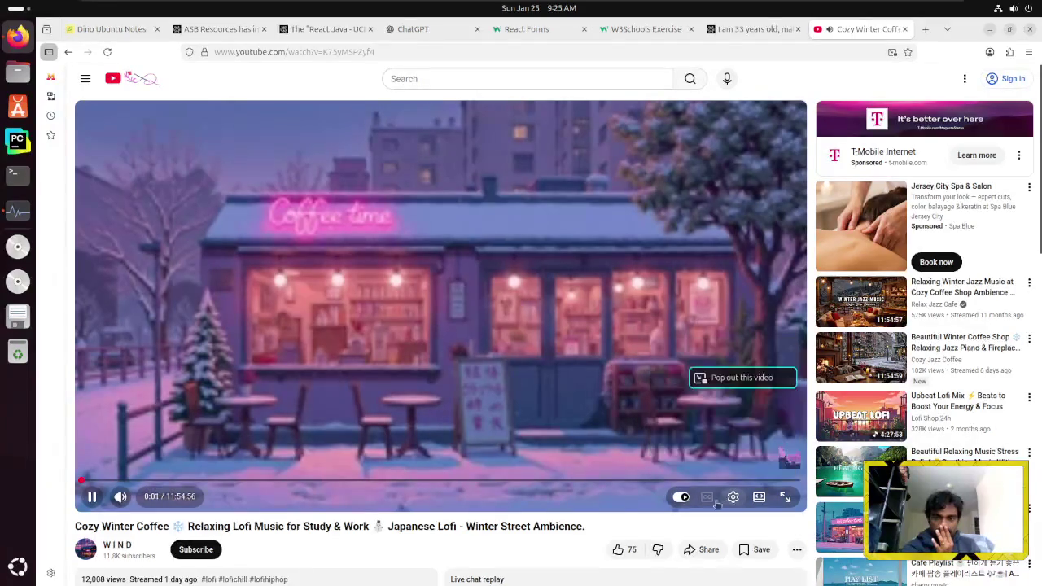
left_click(684, 498)
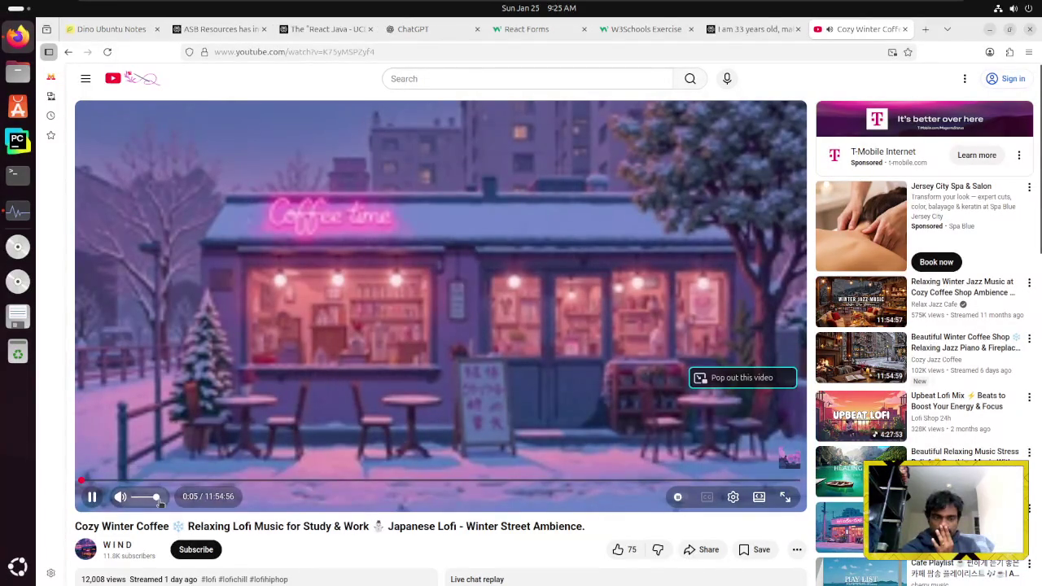
left_click_drag(158, 497, 137, 499)
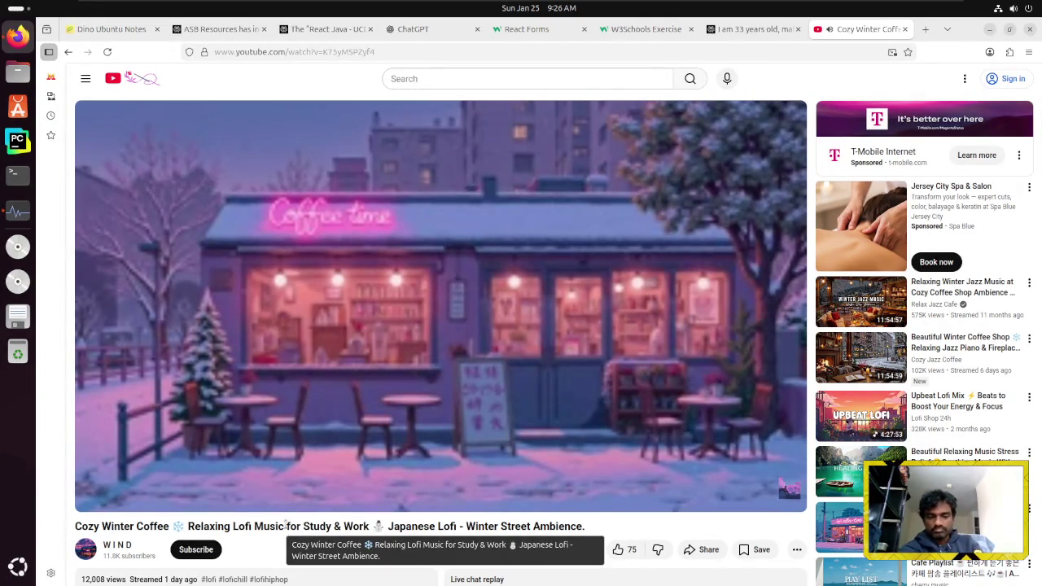
key("XF86AudioMute")
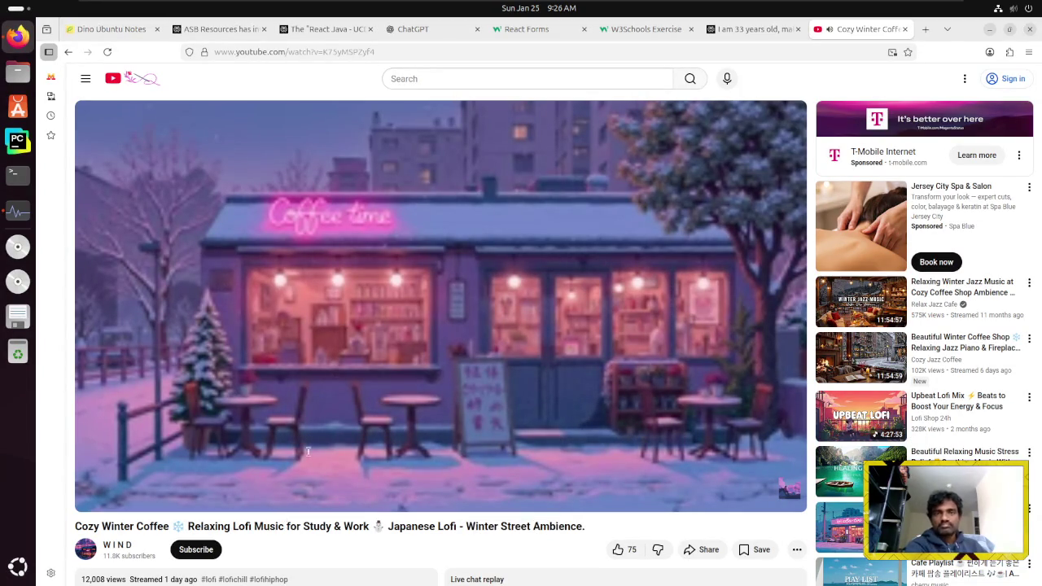
left_click(503, 32)
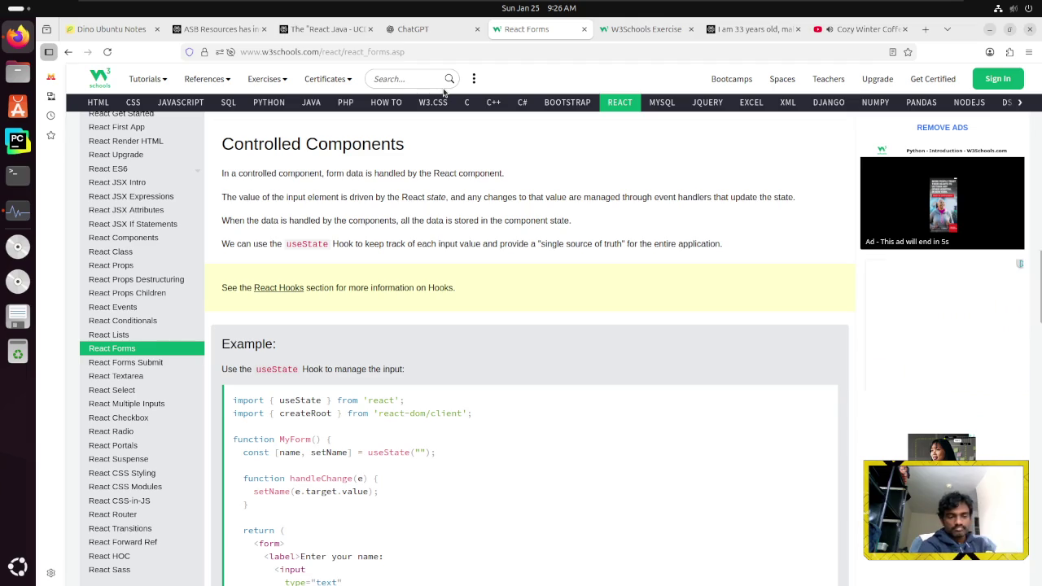
Adjust the system volume with the mute, raise and lower keys, then check the lofi video tab
key("XF86AudioMute")
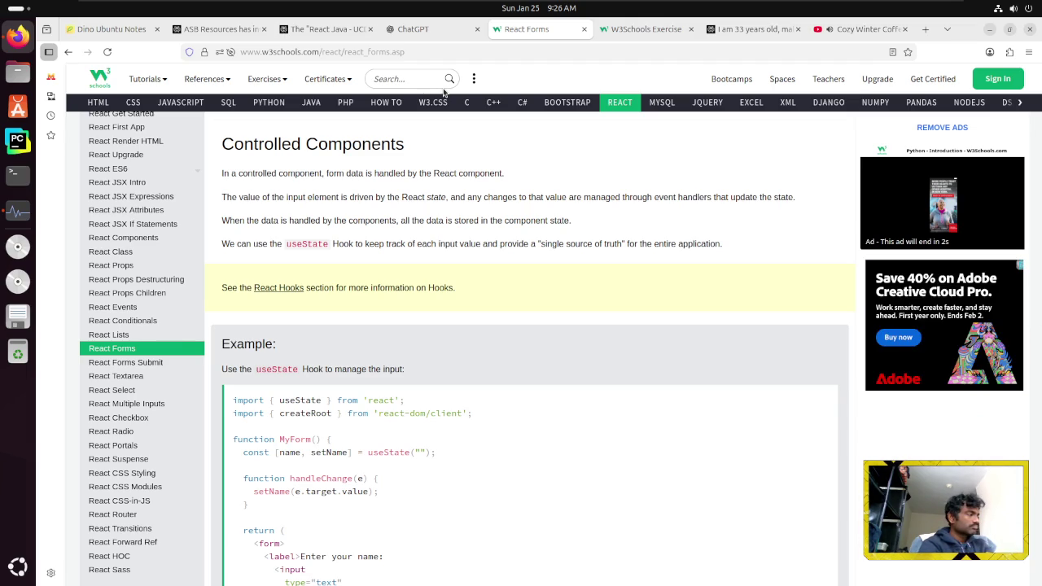
key("XF86AudioMute")
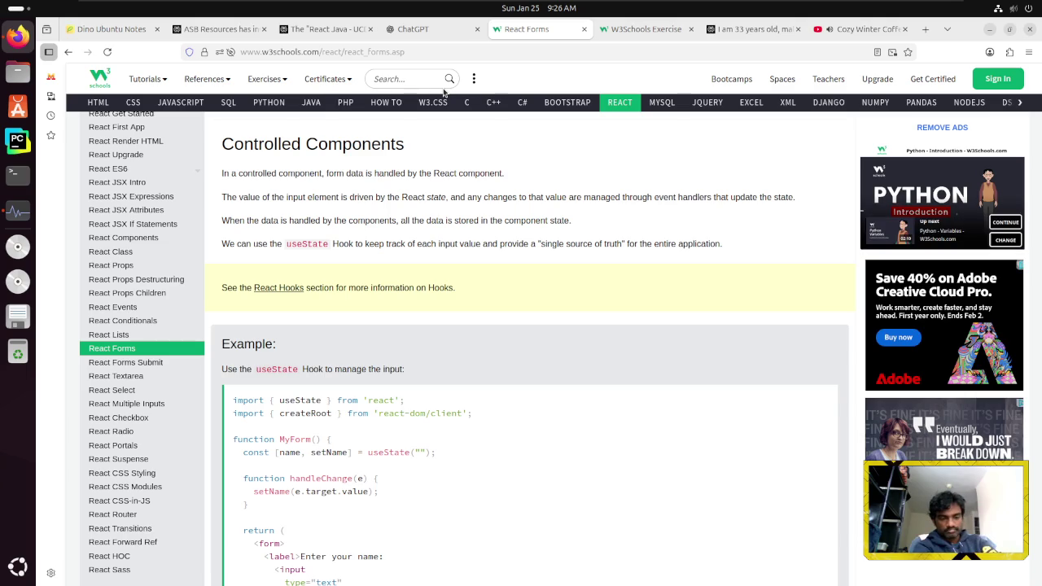
key("XF86AudioRaiseVolume")
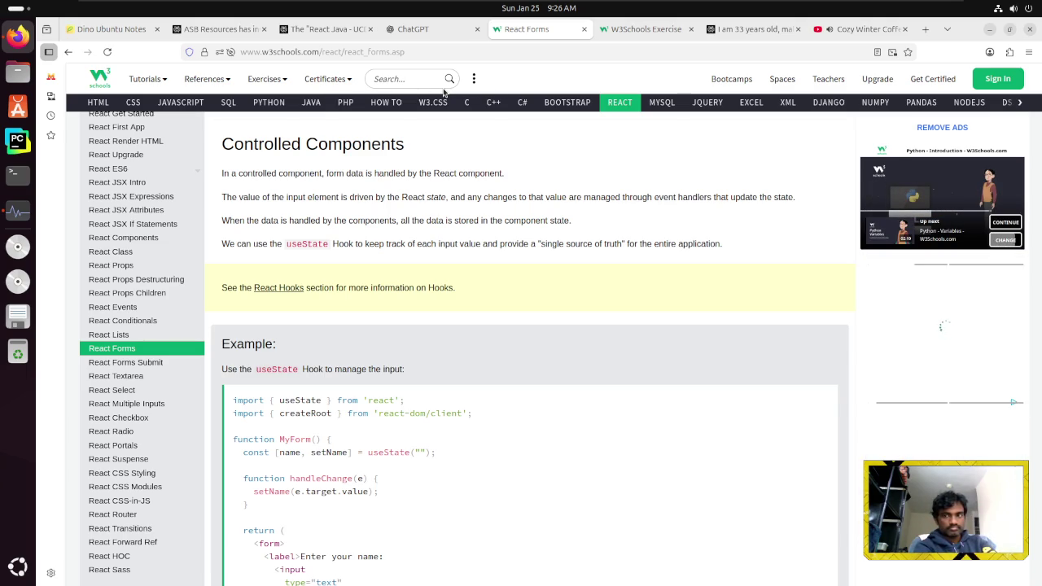
key("XF86AudioRaiseVolume")
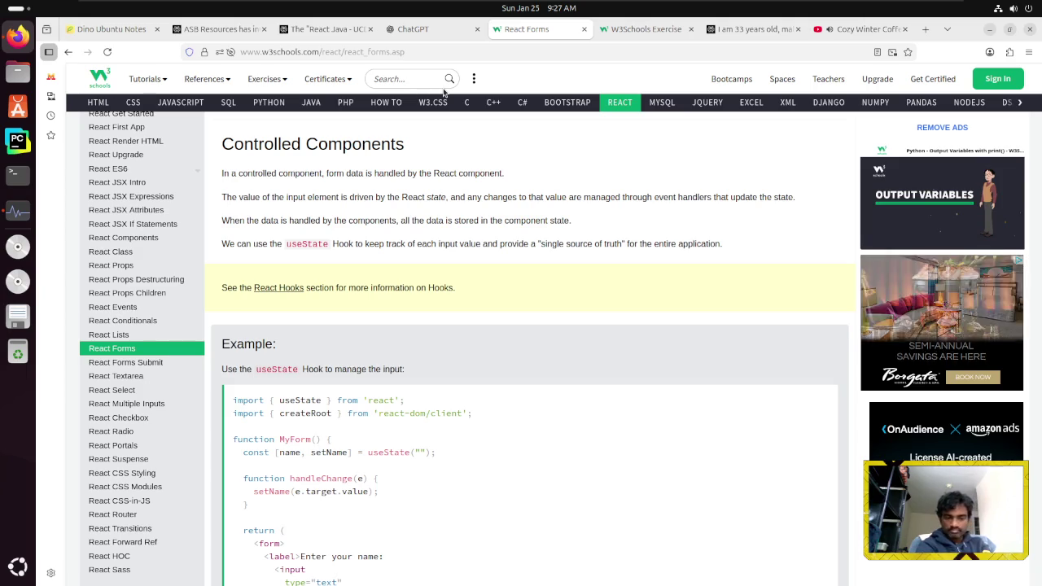
key("XF86AudioMute")
key("XF86AudioMute")
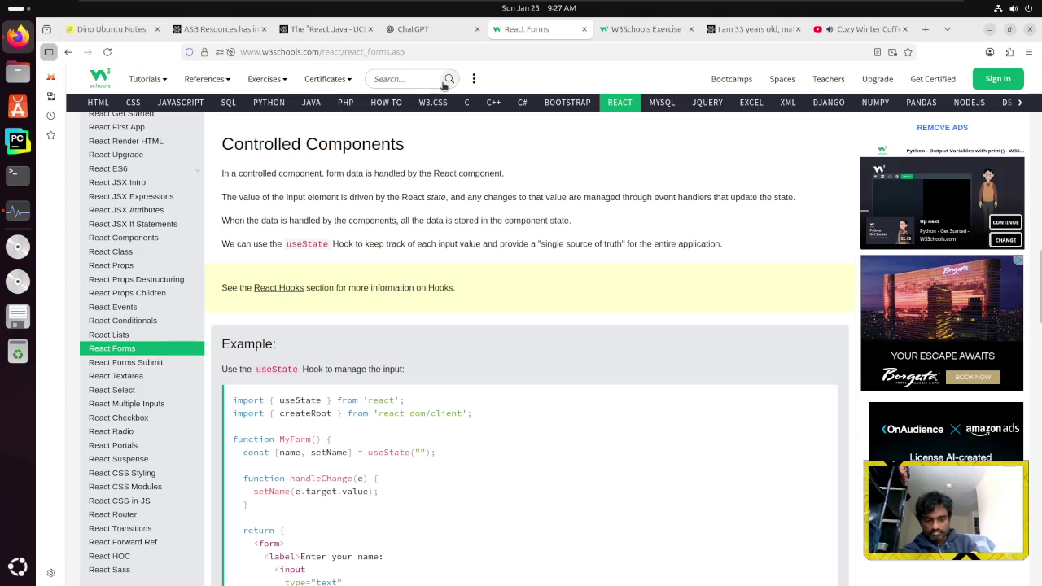
key("XF86AudioLowerVolume")
key("XF86AudioLowerVolume")
key("XF86AudioLowerVolume")
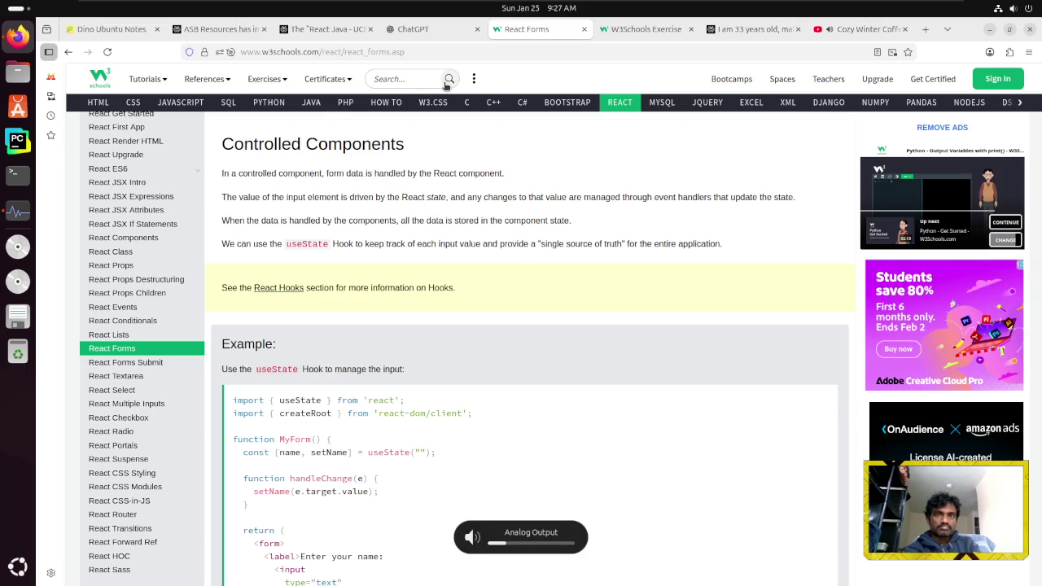
key("XF86AudioRaiseVolume")
key("XF86AudioRaiseVolume")
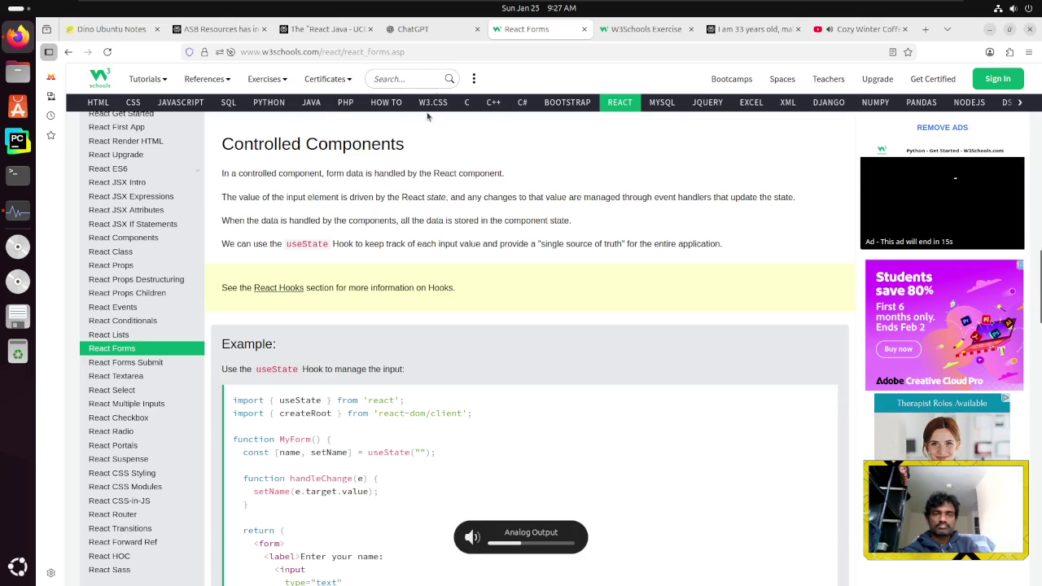
left_click(863, 33)
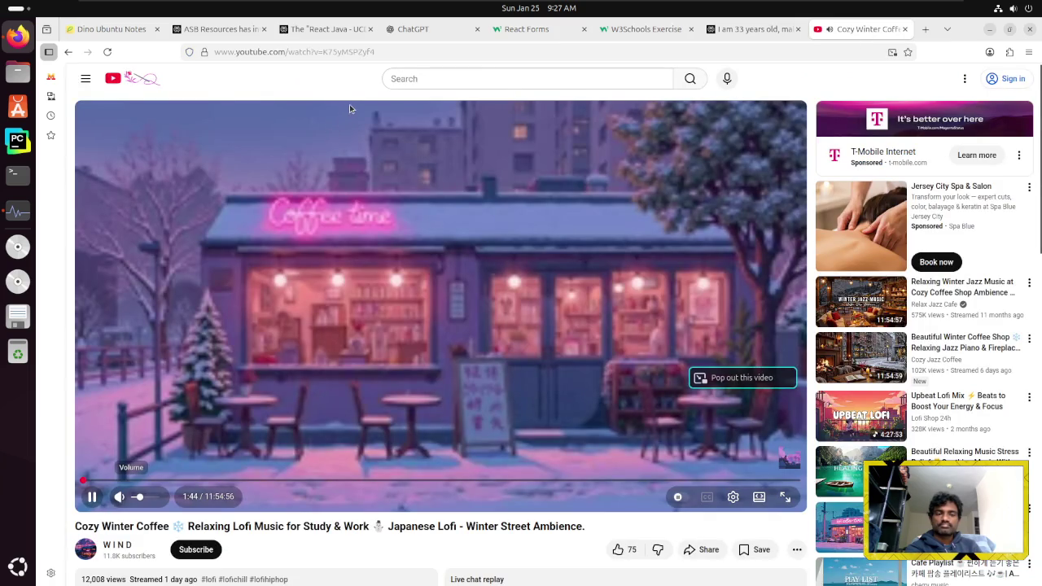
Switch back to the React Forms tab and nudge the system volume with the volume keys
left_click(516, 31)
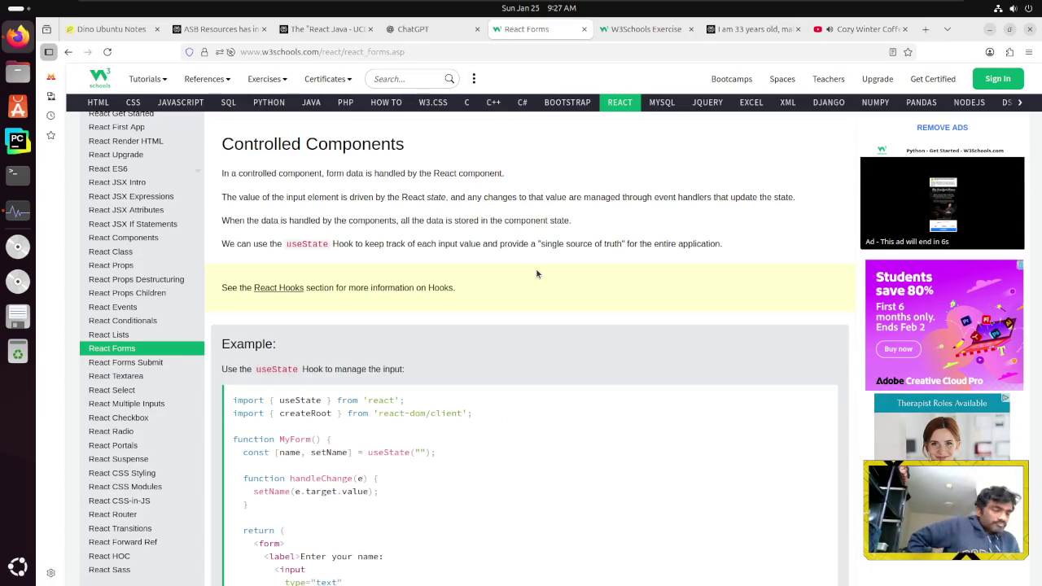
key("XF86AudioLowerVolume")
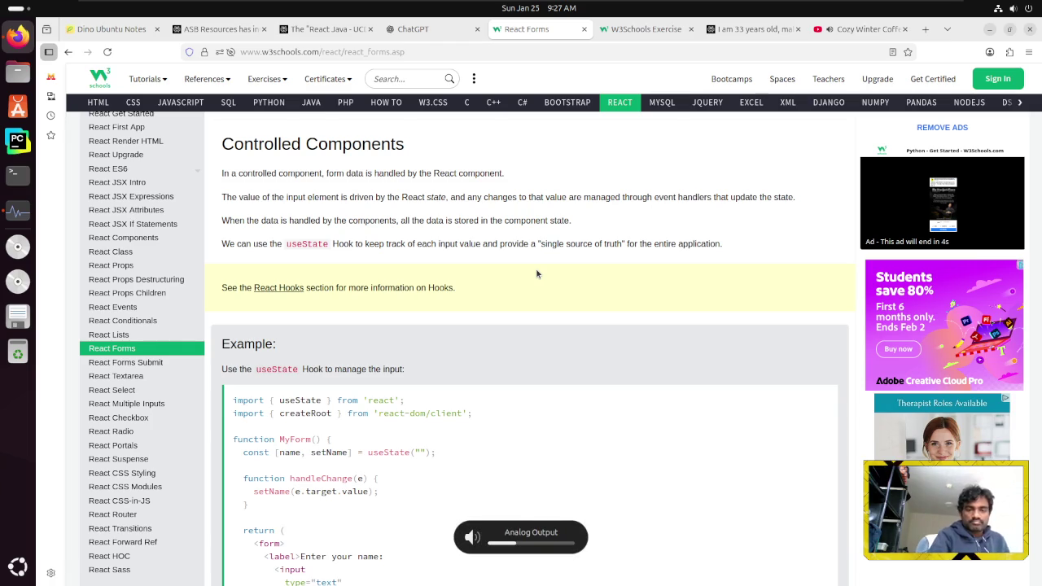
key("XF86AudioRaiseVolume")
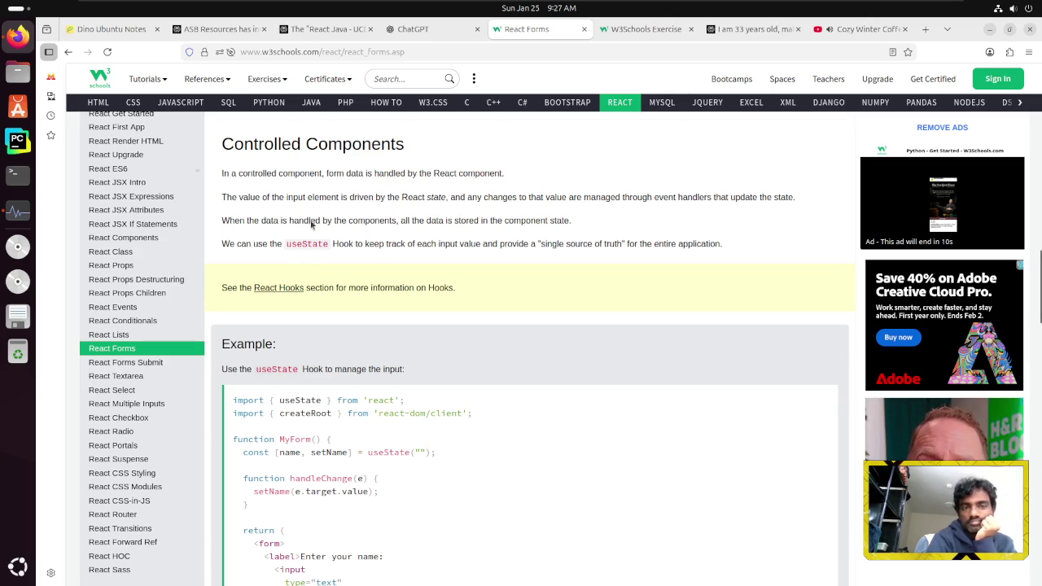
left_click_drag(265, 174, 456, 175)
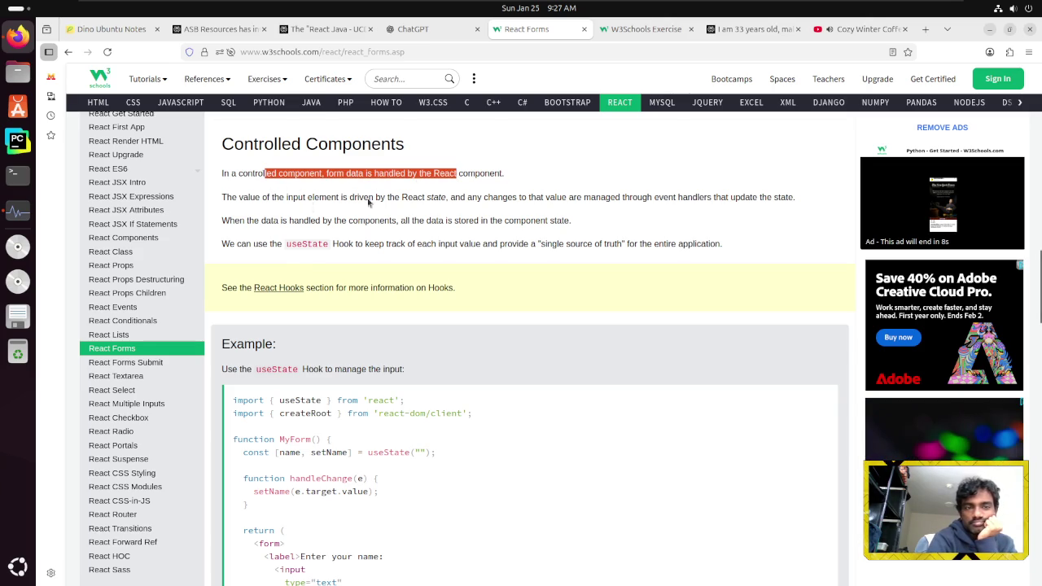
left_click_drag(270, 197, 682, 197)
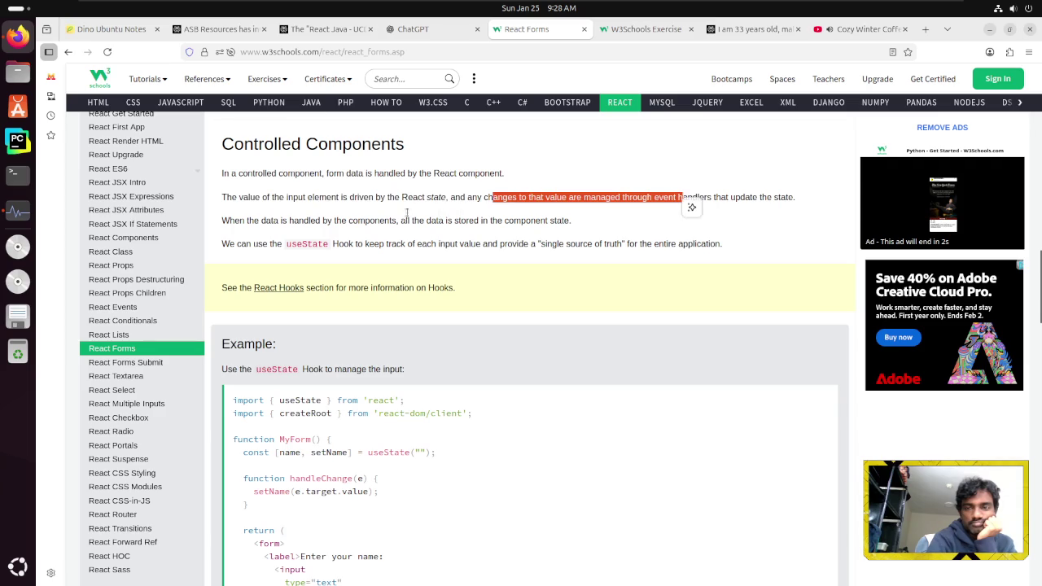
left_click_drag(239, 221, 548, 222)
left_click_drag(234, 243, 722, 248)
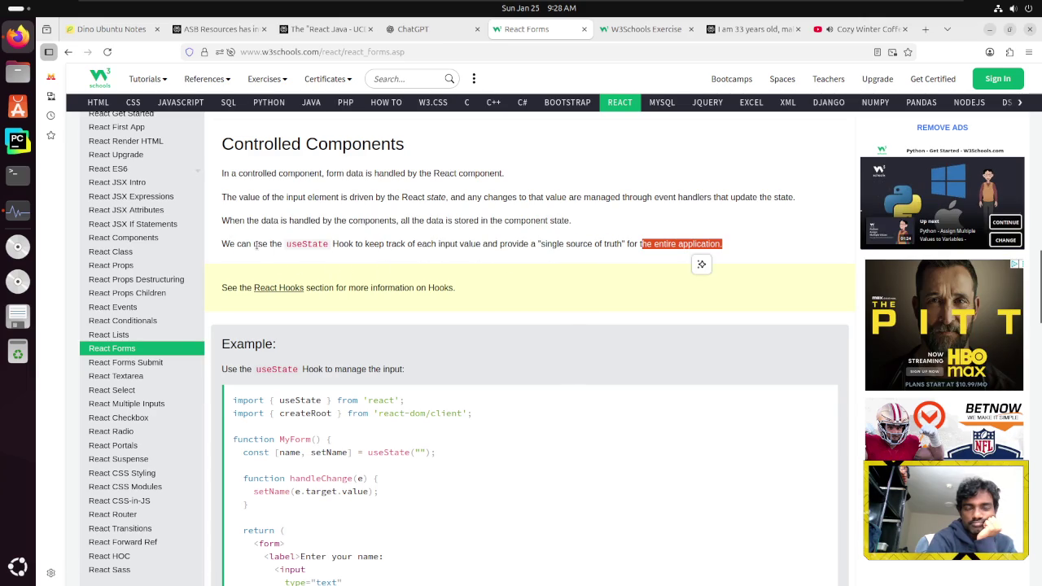
left_click_drag(250, 243, 418, 243)
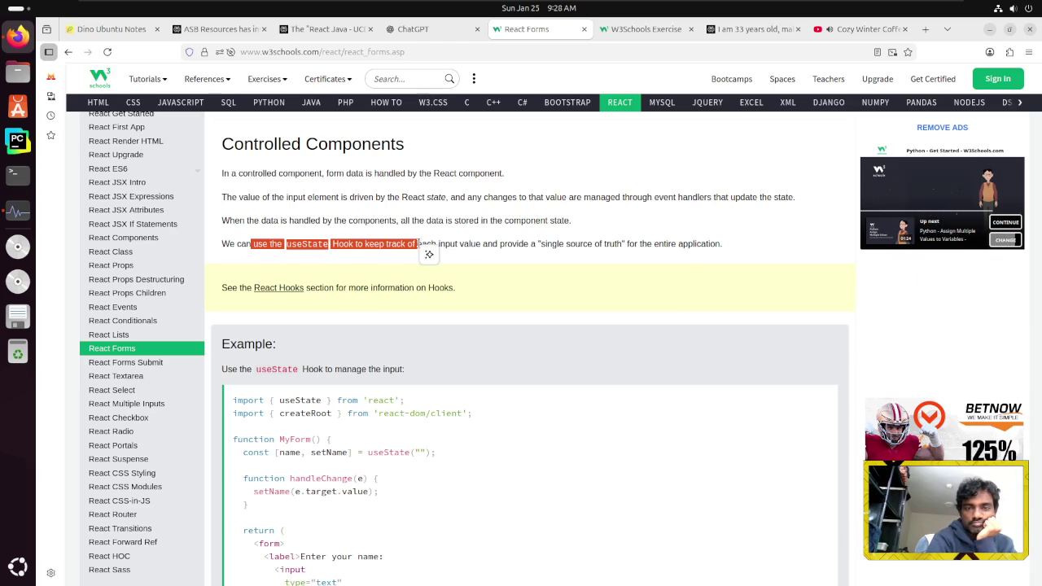
left_click(453, 243)
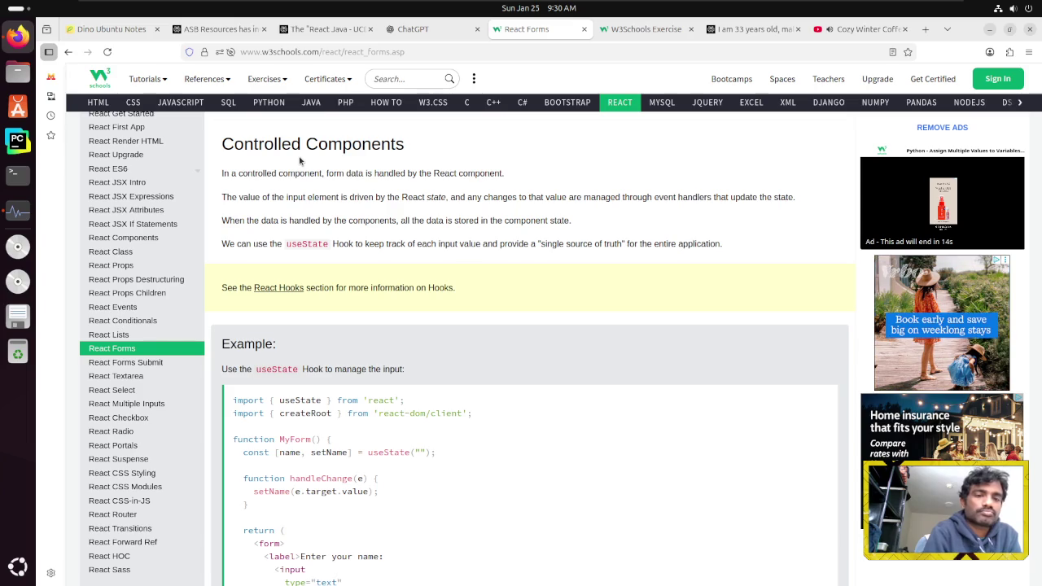
scroll(299, 160, "down", 3)
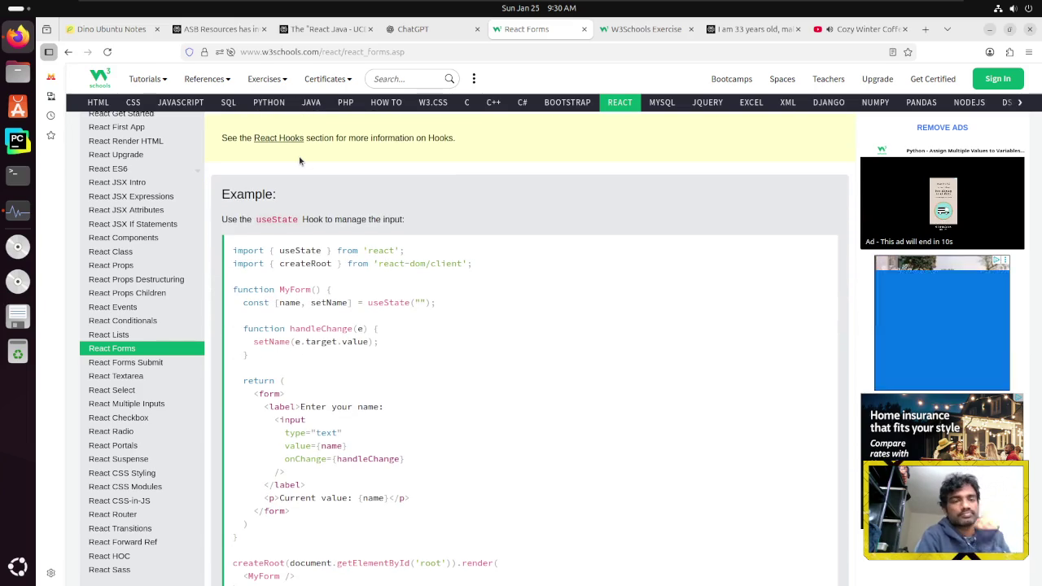
scroll(299, 160, "down", 2)
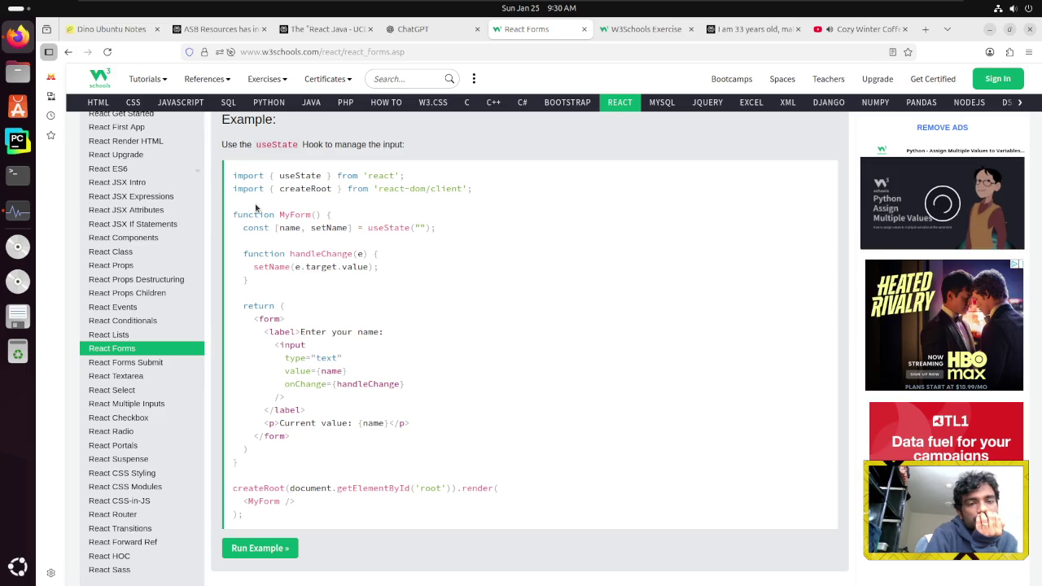
scroll(256, 209, "down", 2)
scroll(255, 208, "up", 2)
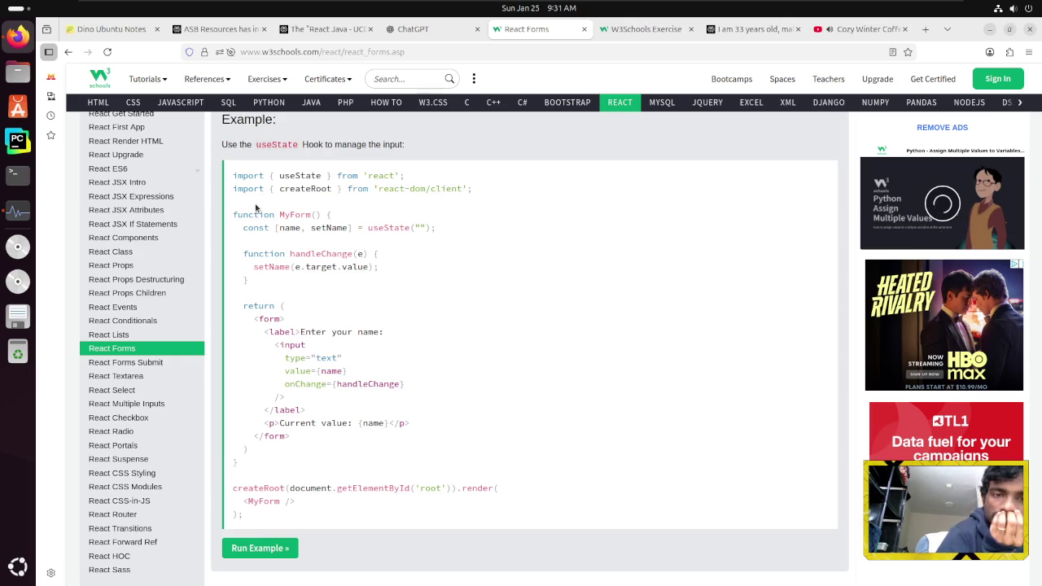
scroll(256, 209, "down", 3)
scroll(256, 208, "down", 2)
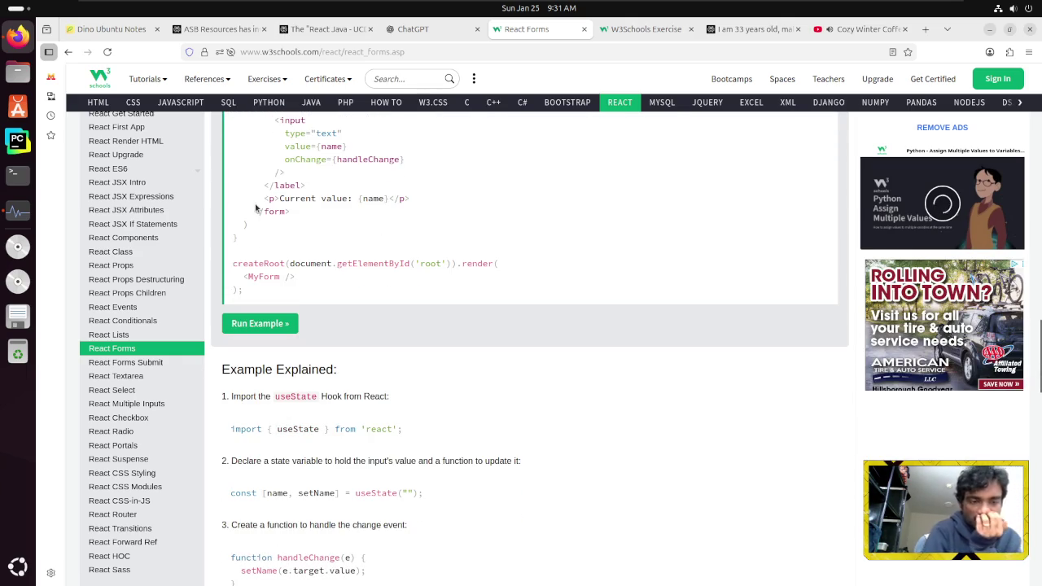
scroll(256, 208, "down", 2)
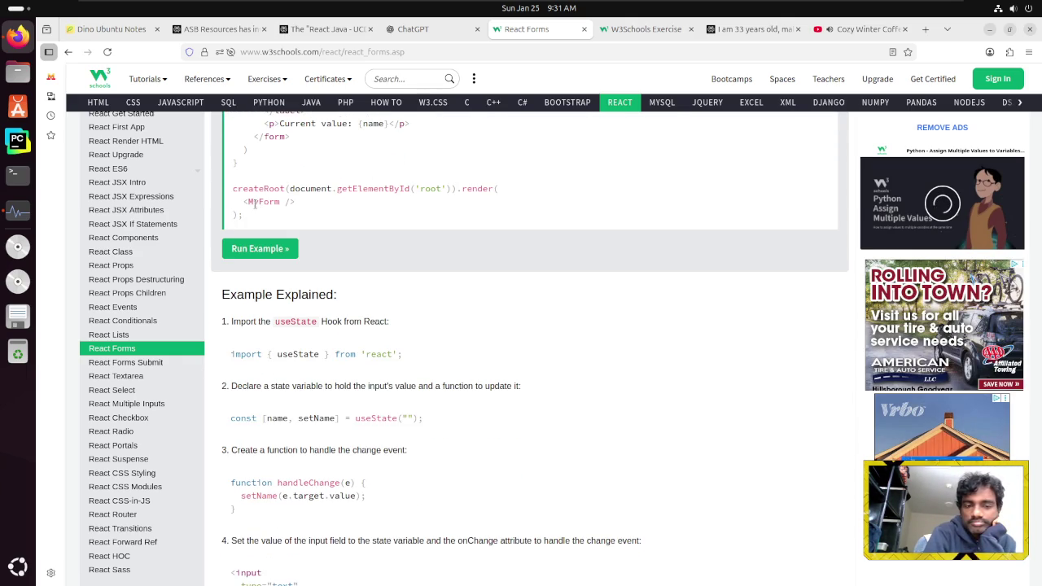
scroll(255, 204, "down", 2)
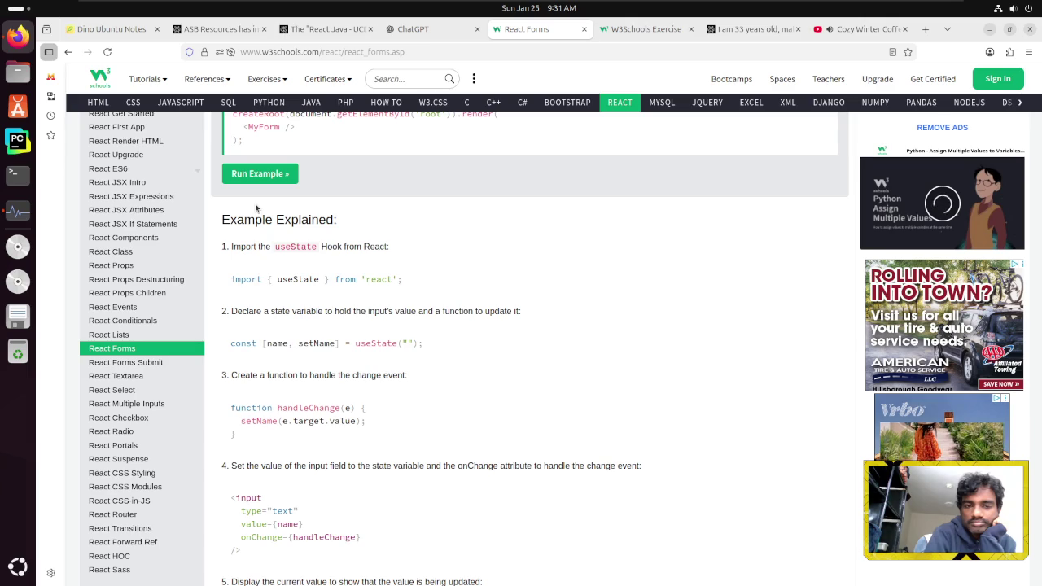
scroll(255, 209, "down", 2)
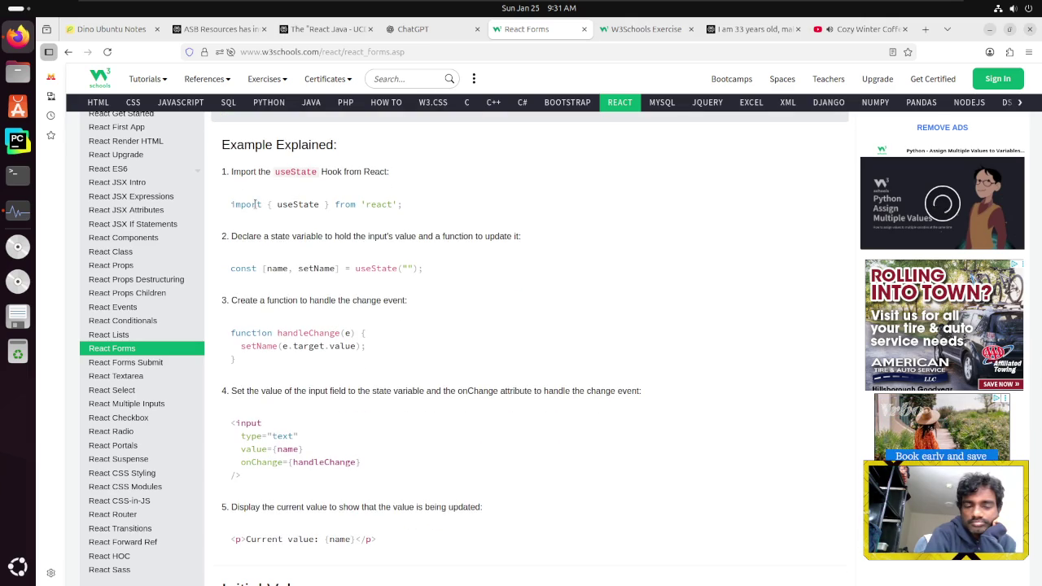
scroll(255, 209, "down", 2)
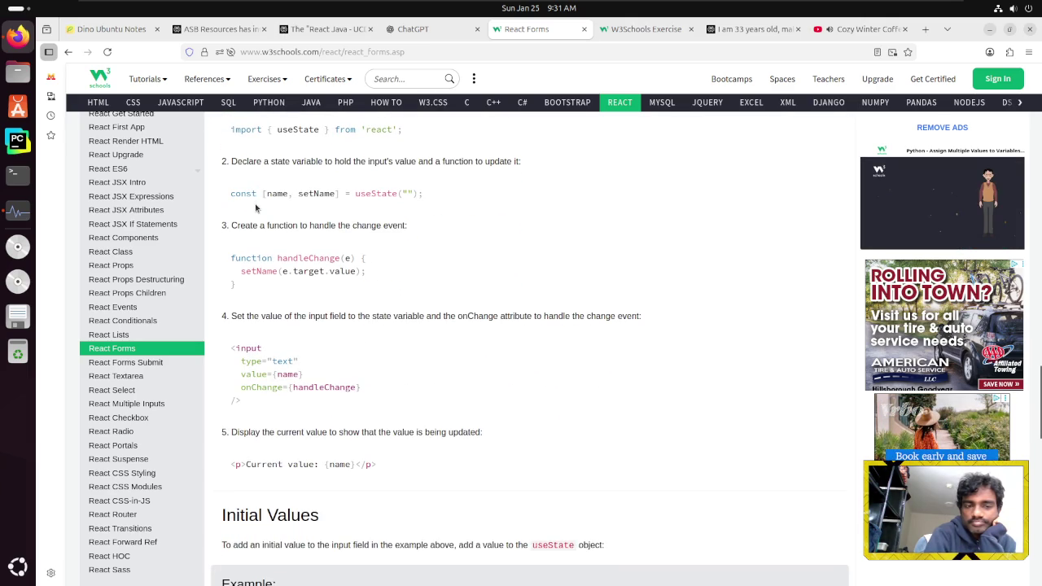
scroll(255, 208, "down", 2)
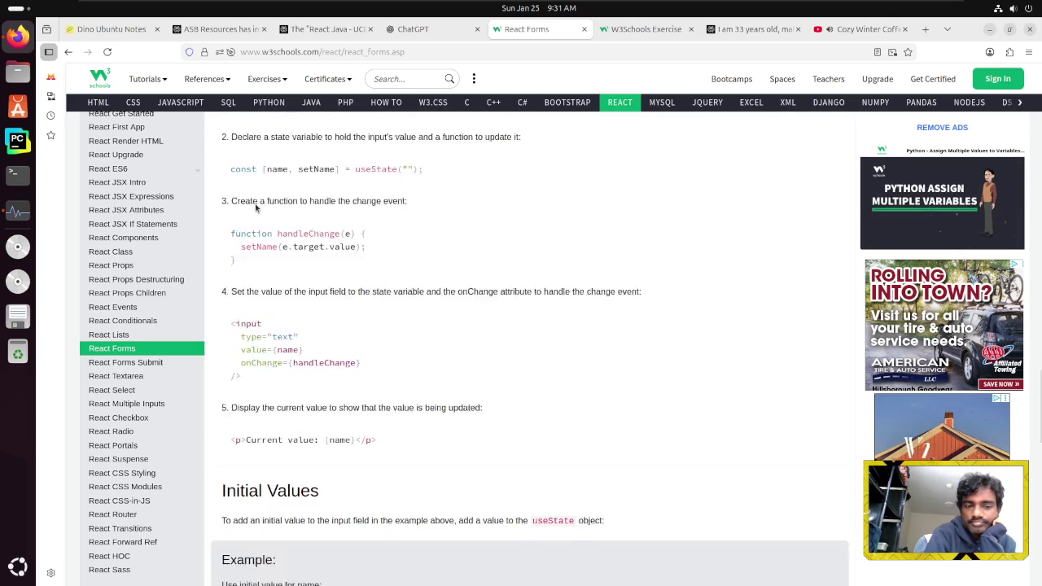
scroll(255, 208, "down", 2)
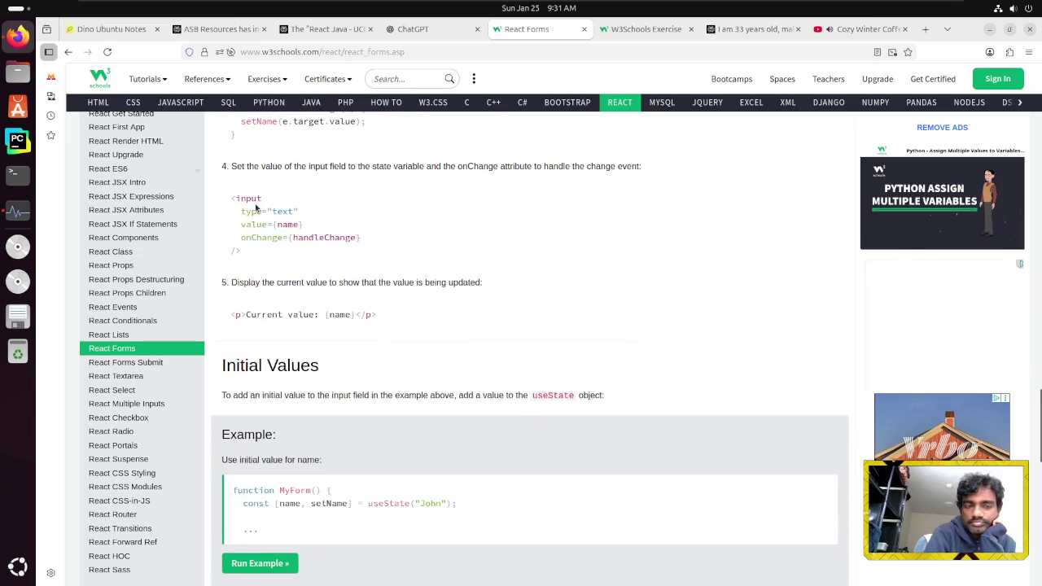
scroll(255, 208, "down", 4)
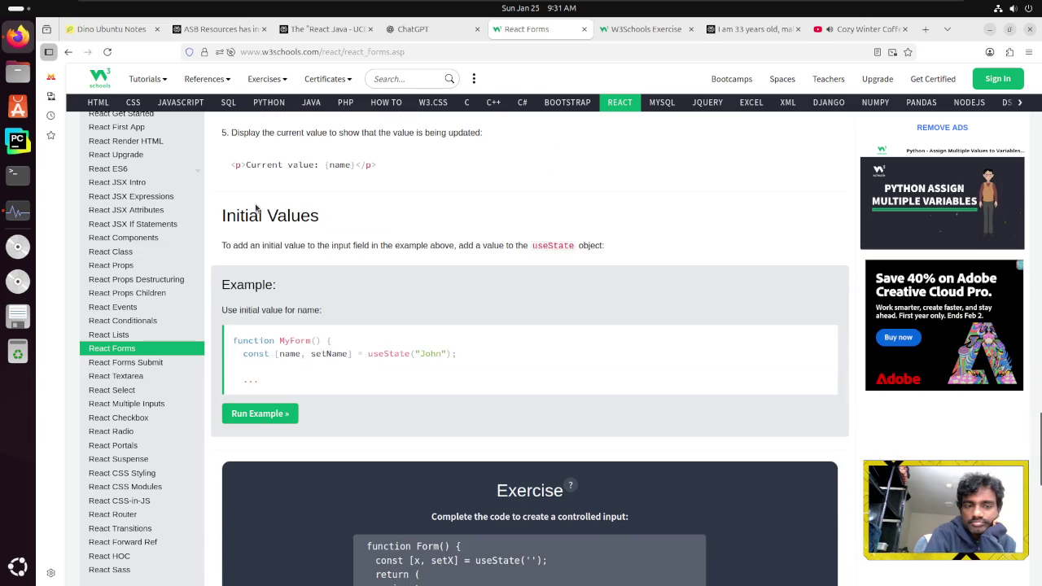
scroll(255, 208, "down", 8)
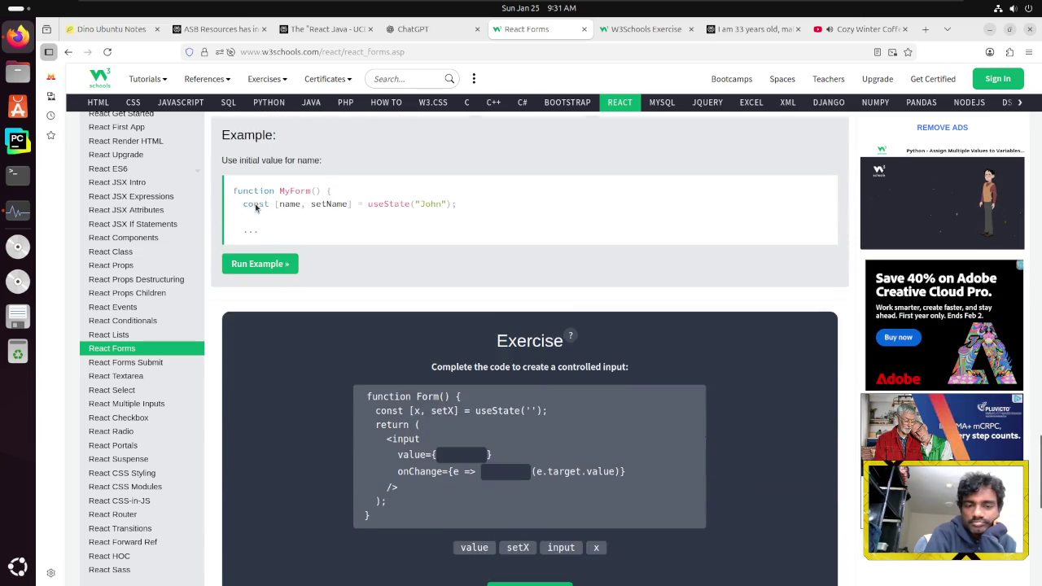
scroll(761, 481, "down", 2)
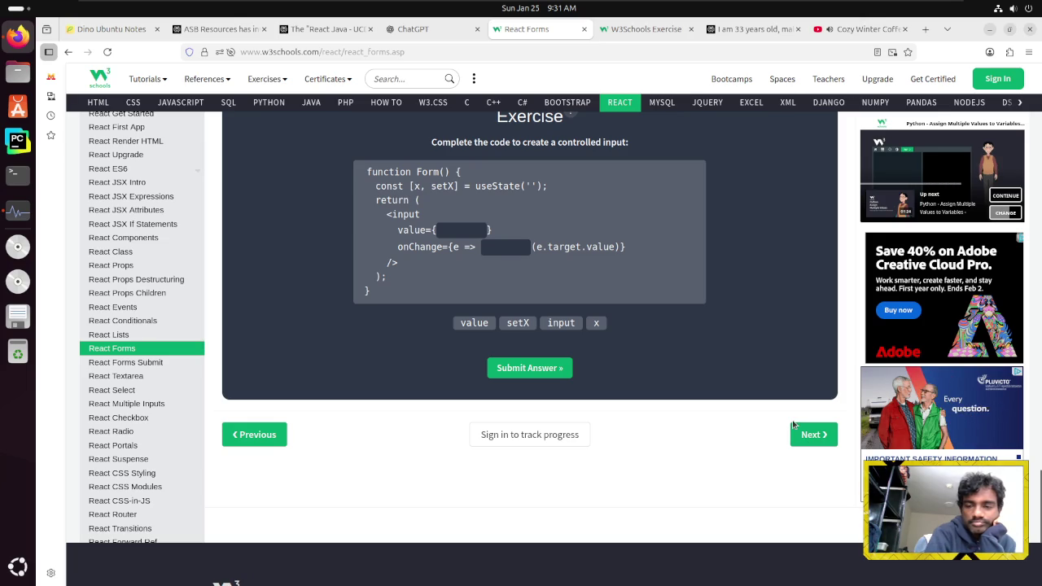
left_click(809, 438)
Open React Submit Forms, read through its handleSubmit example, and continue to the Textarea lesson
left_click(809, 436)
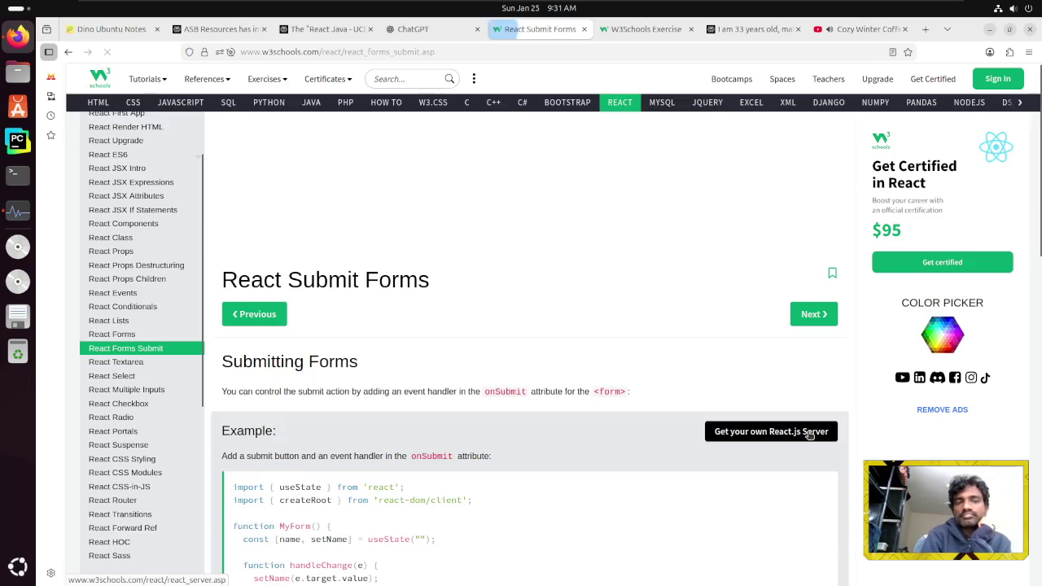
scroll(445, 233, "down", 4)
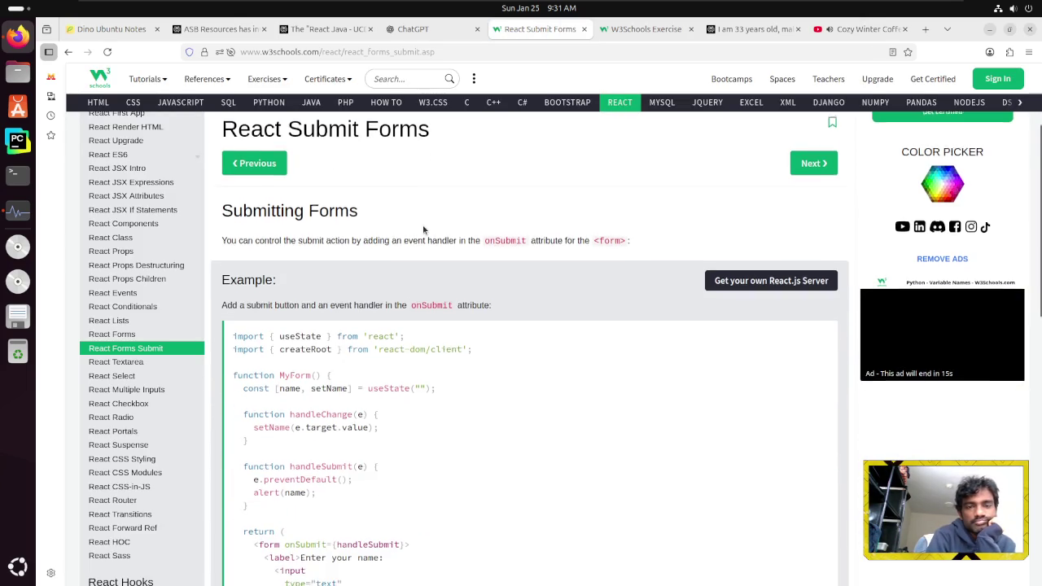
scroll(422, 225, "down", 2)
scroll(424, 228, "down", 2)
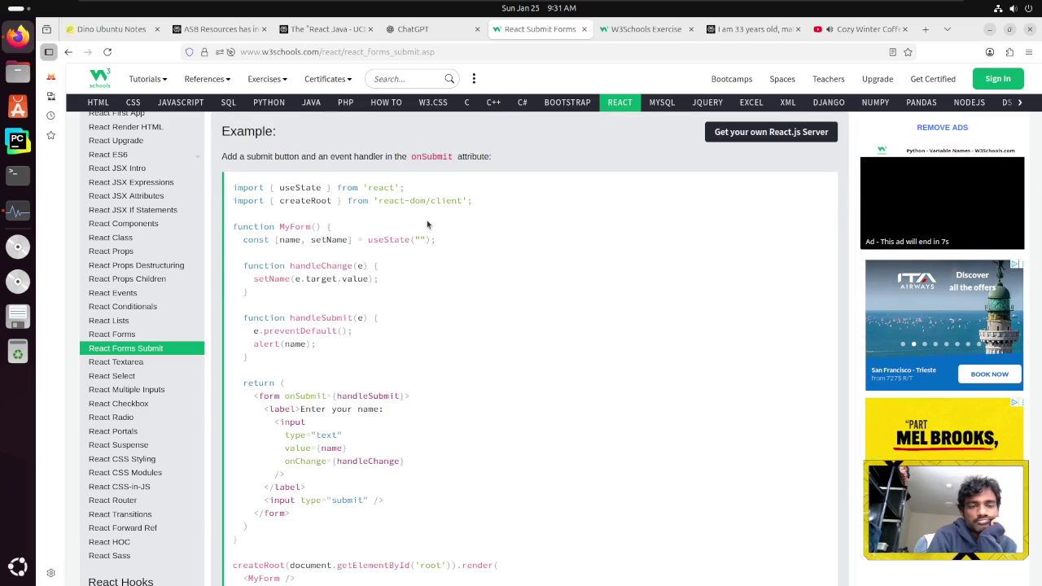
scroll(426, 222, "down", 2)
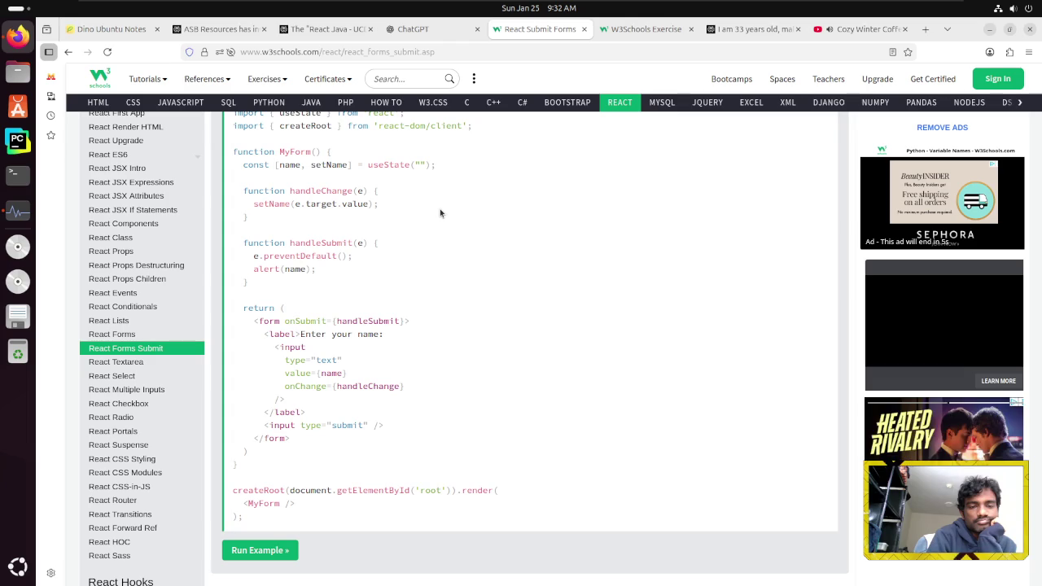
scroll(440, 213, "down", 5)
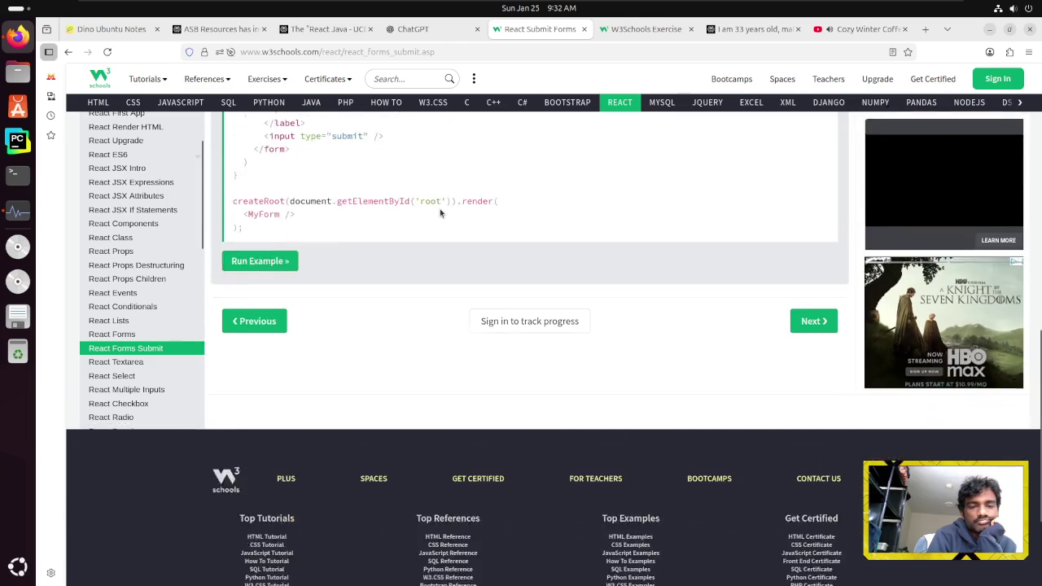
scroll(440, 213, "up", 3)
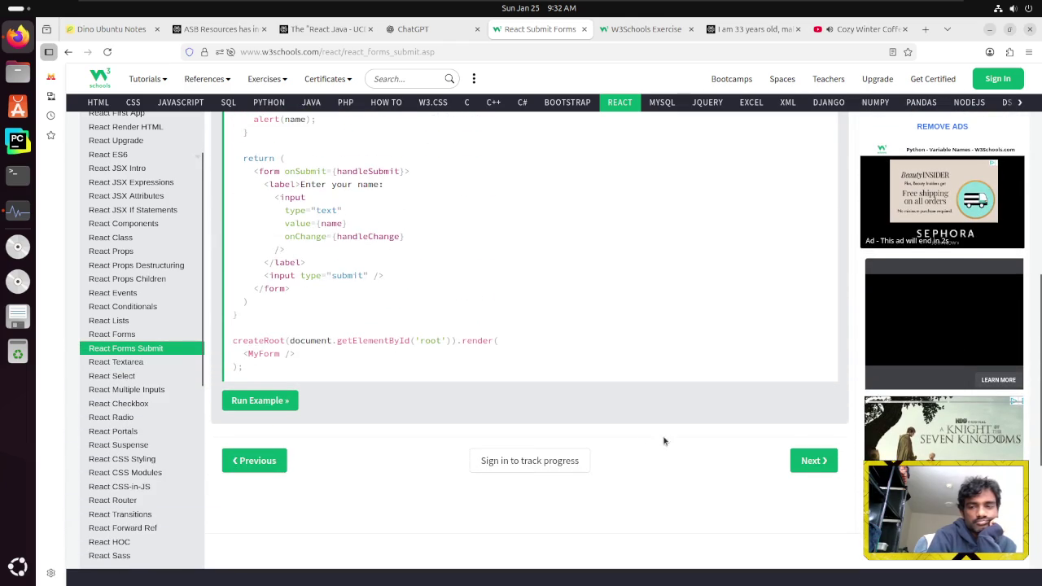
left_click(809, 461)
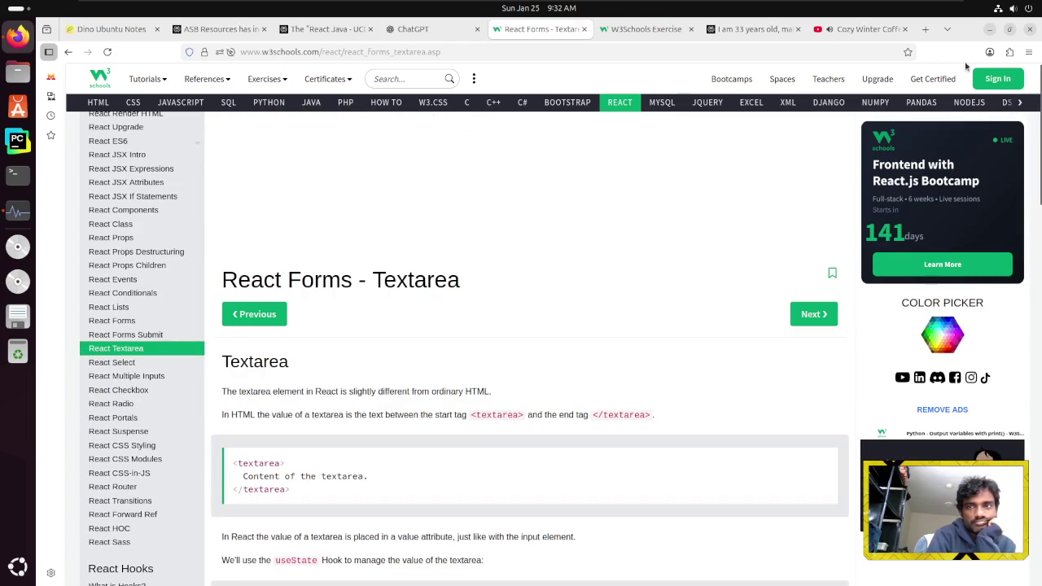
Switch to the 'W3Schools Exercise' tab showing the React Conditionals question
left_click(642, 30)
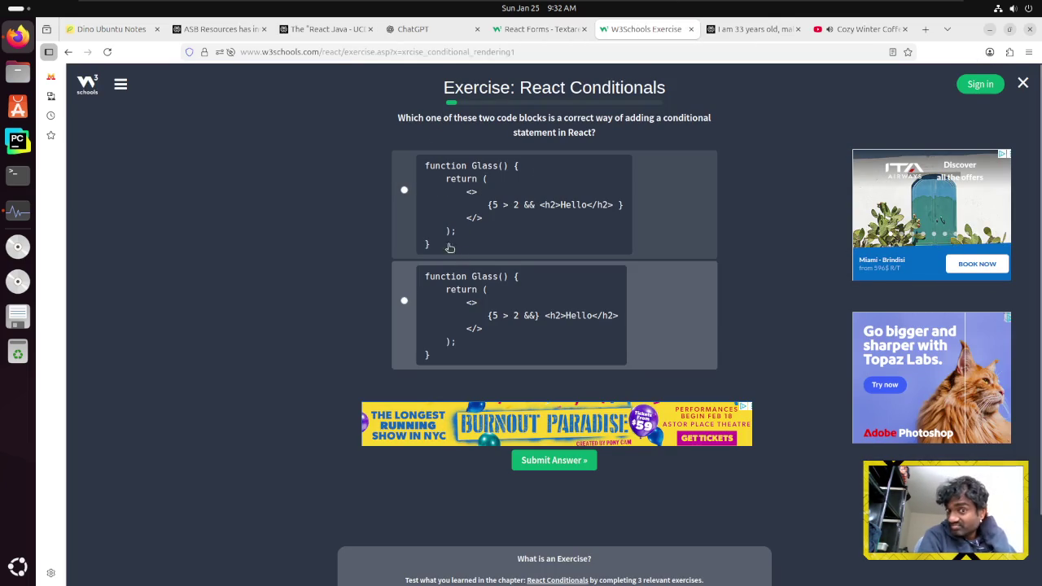
Answer the first Conditionals question by choosing the first code block
left_click(448, 197)
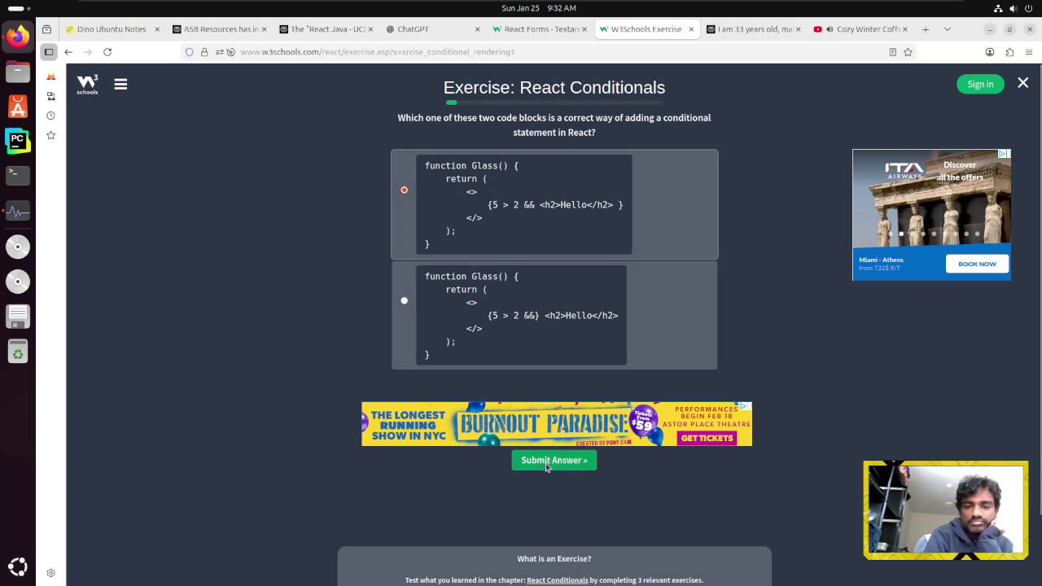
left_click(548, 461)
left_click(564, 210)
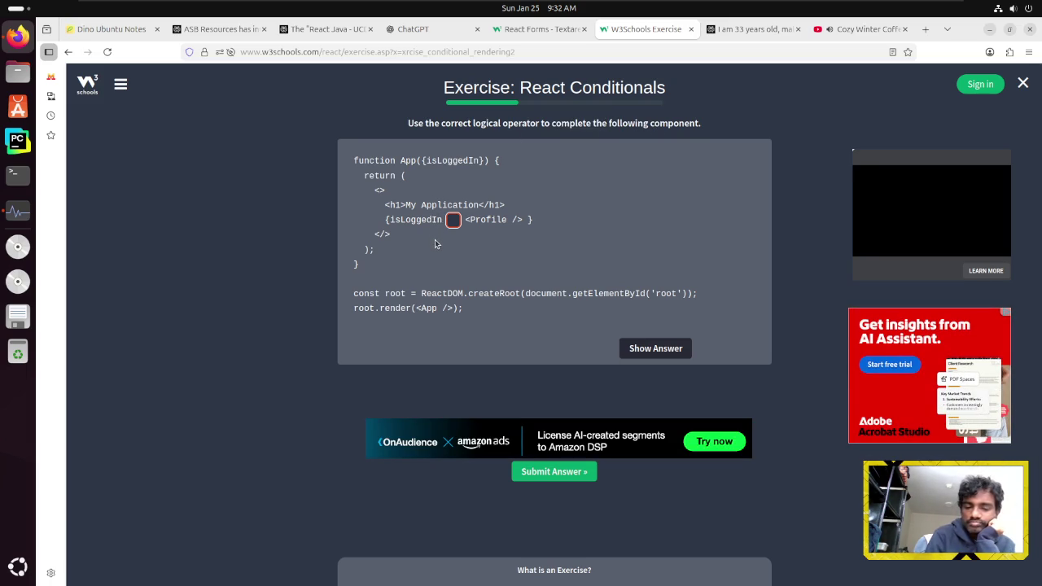
Fill the logical operator blank with && and submit it
type("&&")
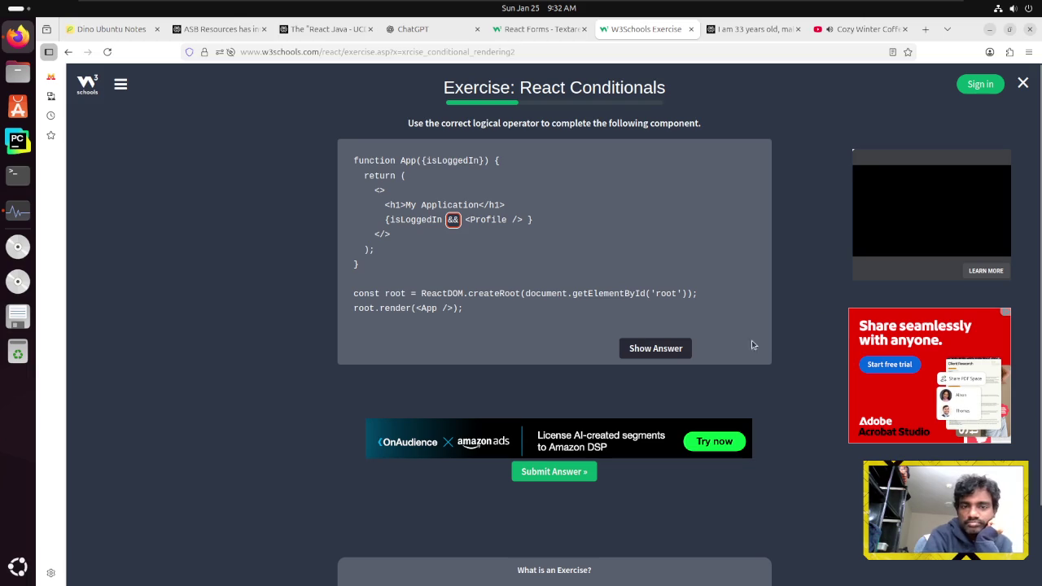
left_click(666, 350)
left_click(673, 349)
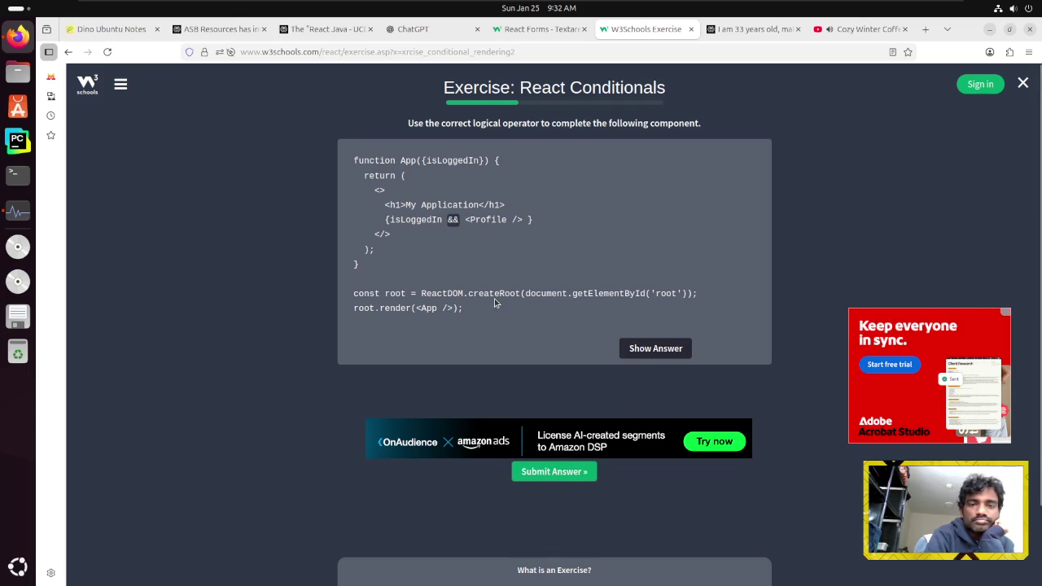
left_click(547, 472)
left_click(543, 213)
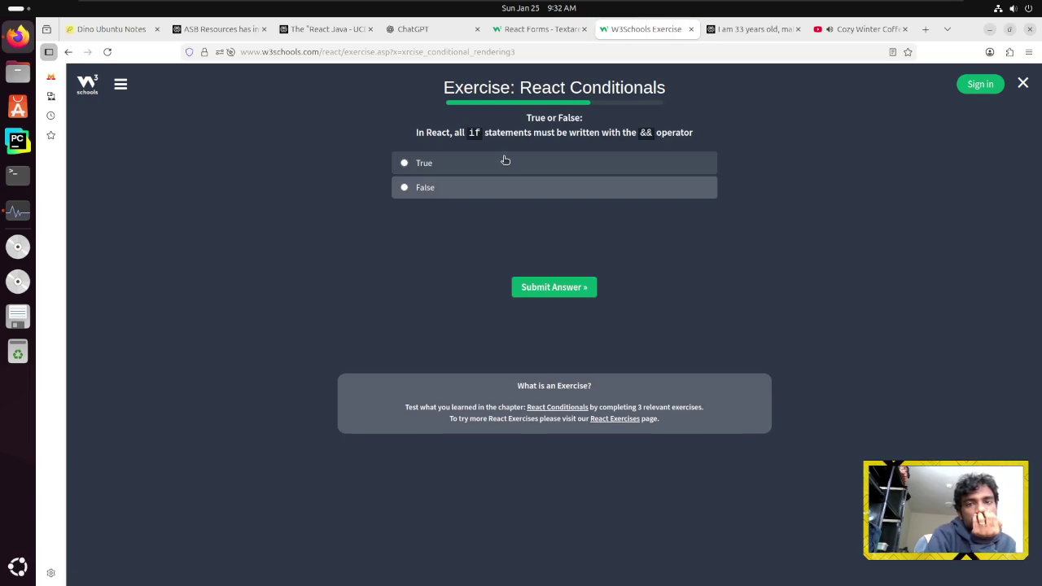
Answer False to the true/false question and start the React Lists exercises
left_click(483, 188)
left_click(550, 289)
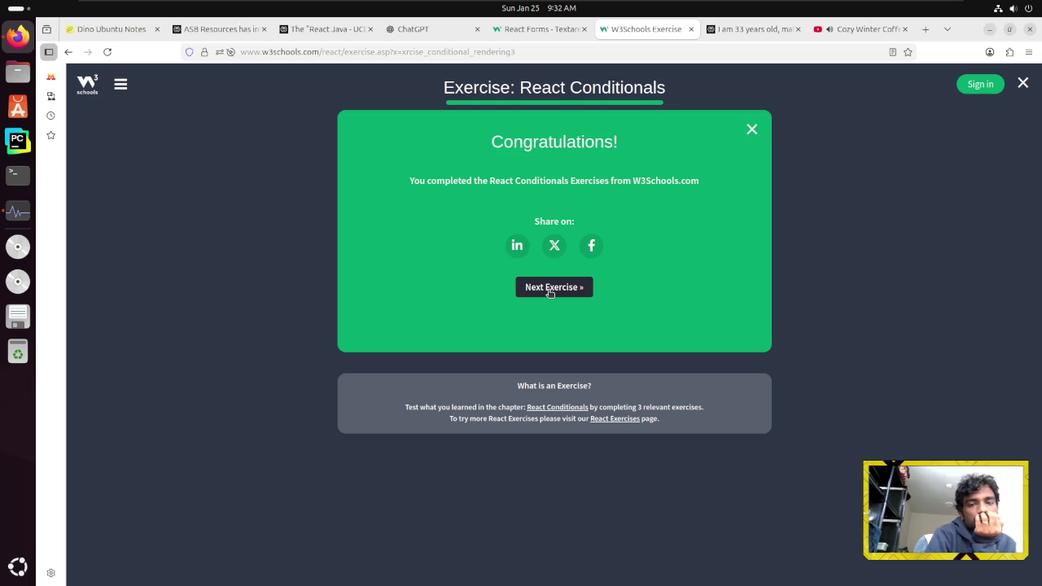
left_click(551, 289)
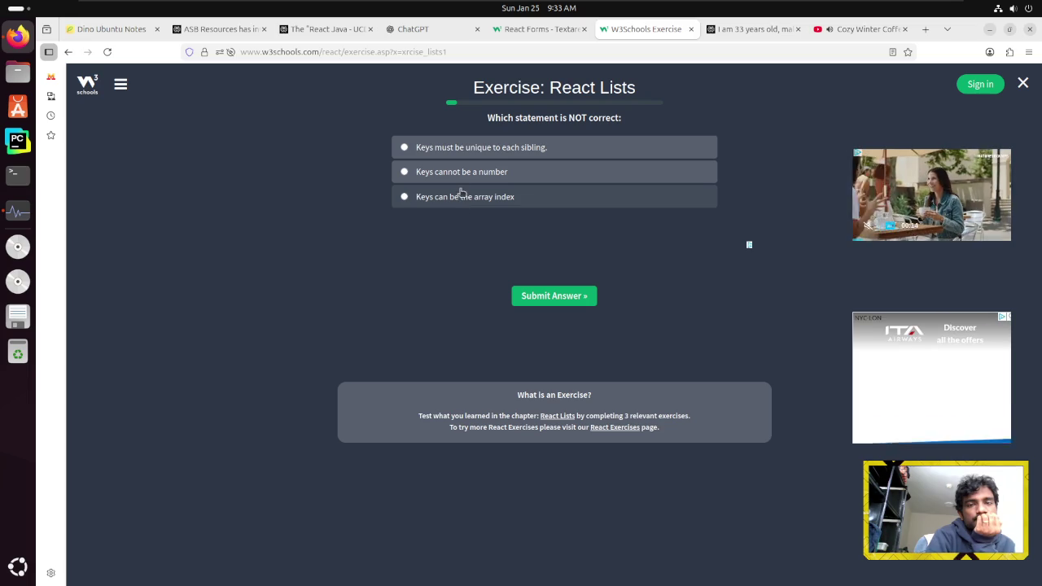
Answer the first Lists question with 'Keys cannot be a number'
left_click(463, 175)
left_click(567, 299)
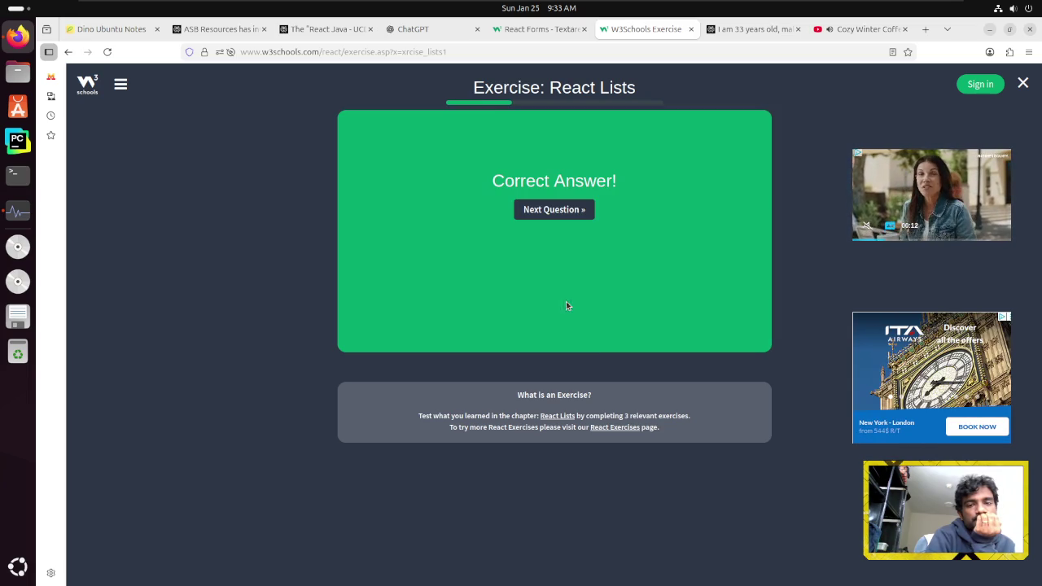
left_click(559, 211)
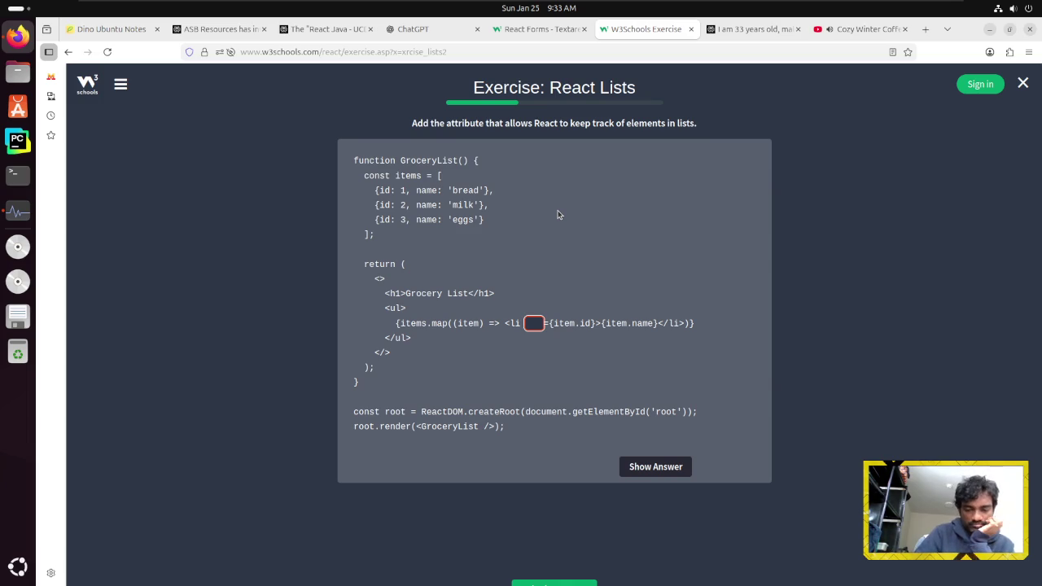
Complete the key attribute blank and submit it
type("key")
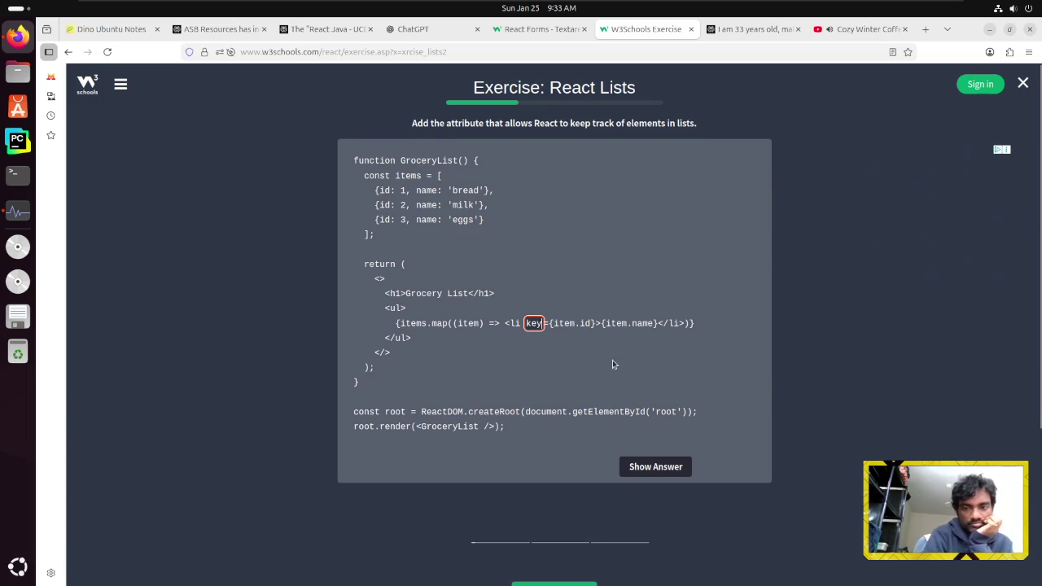
scroll(582, 488, "down", 3)
left_click(563, 386)
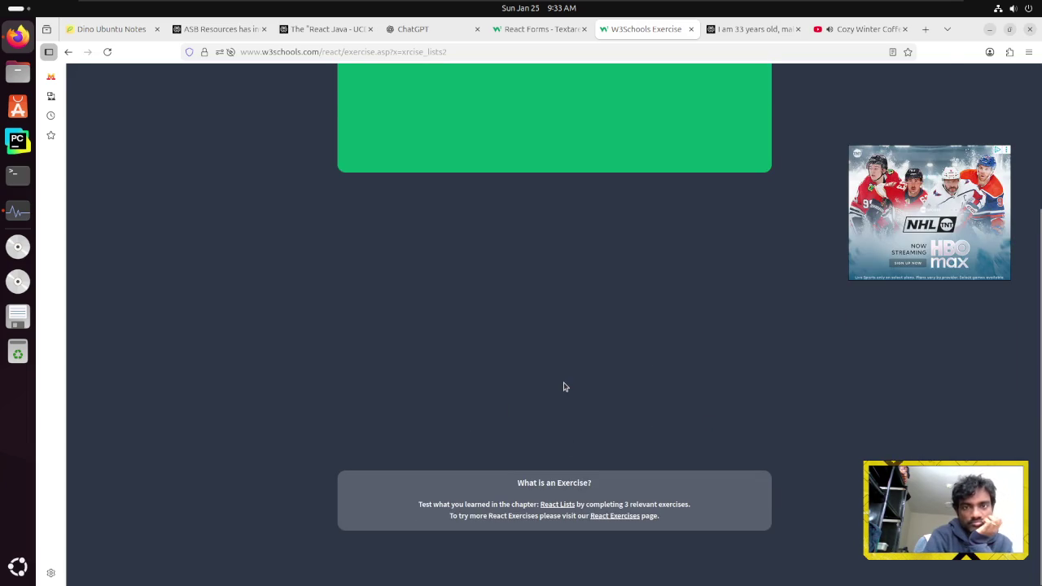
left_click(546, 215)
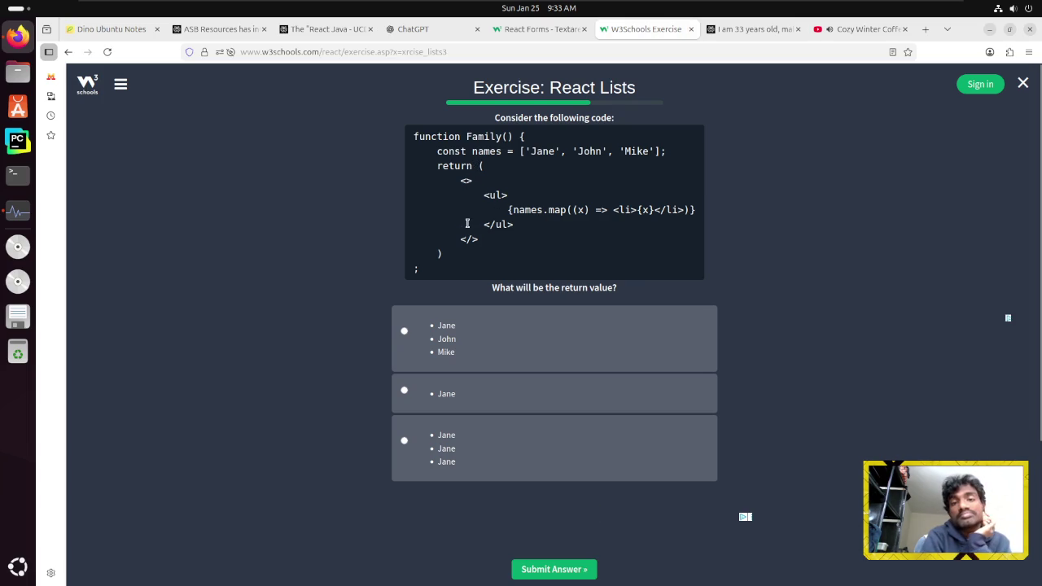
Choose the Jane, John, Mike list as the answer and go on to the React Forms exercises
left_click(509, 339)
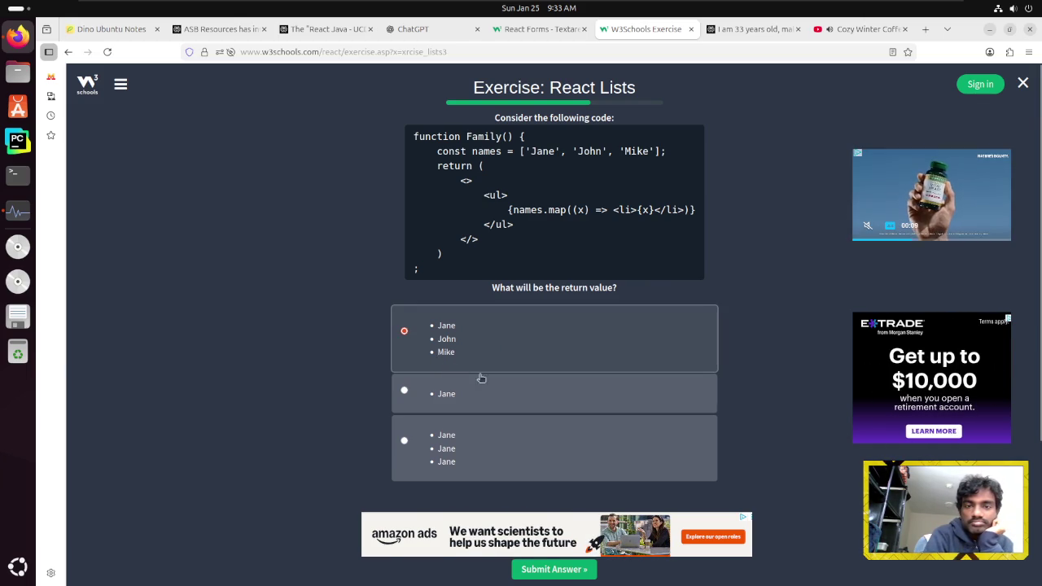
scroll(472, 375, "down", 2)
left_click(538, 494)
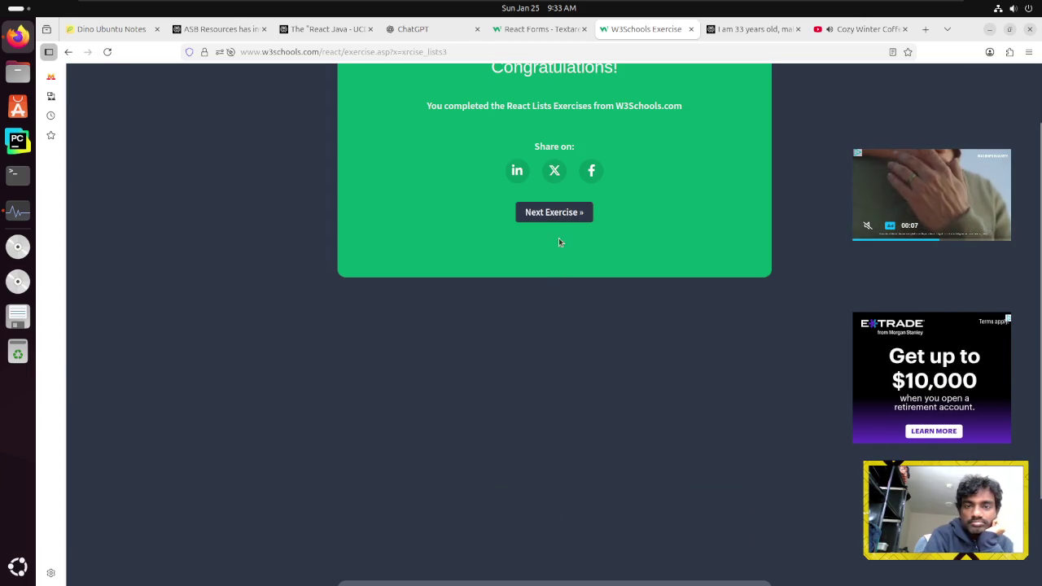
left_click(557, 214)
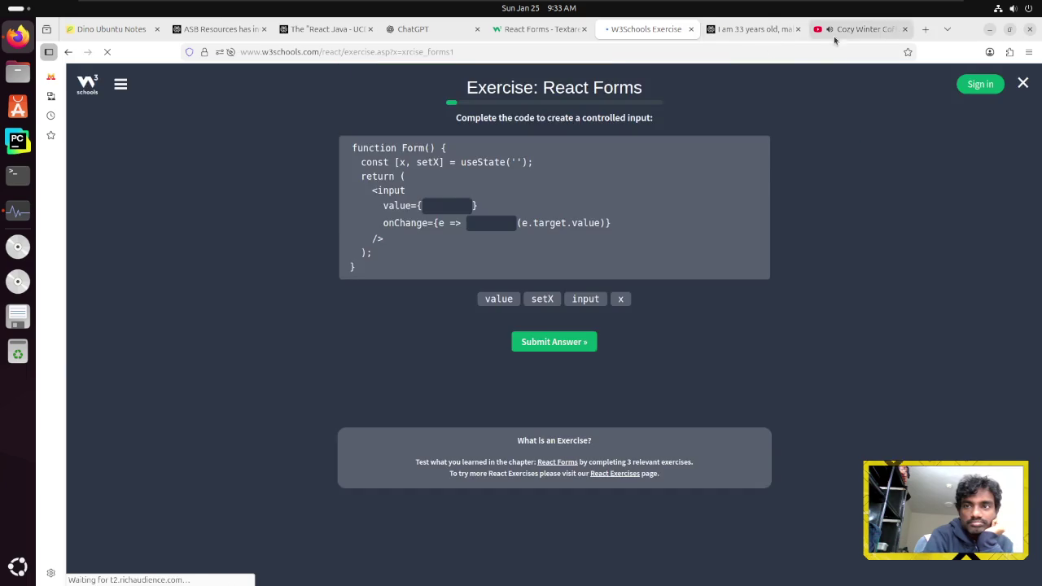
Glance at the music video and ChatGPT tabs, then return to the React Forms exercise
left_click(847, 29)
left_click(772, 469)
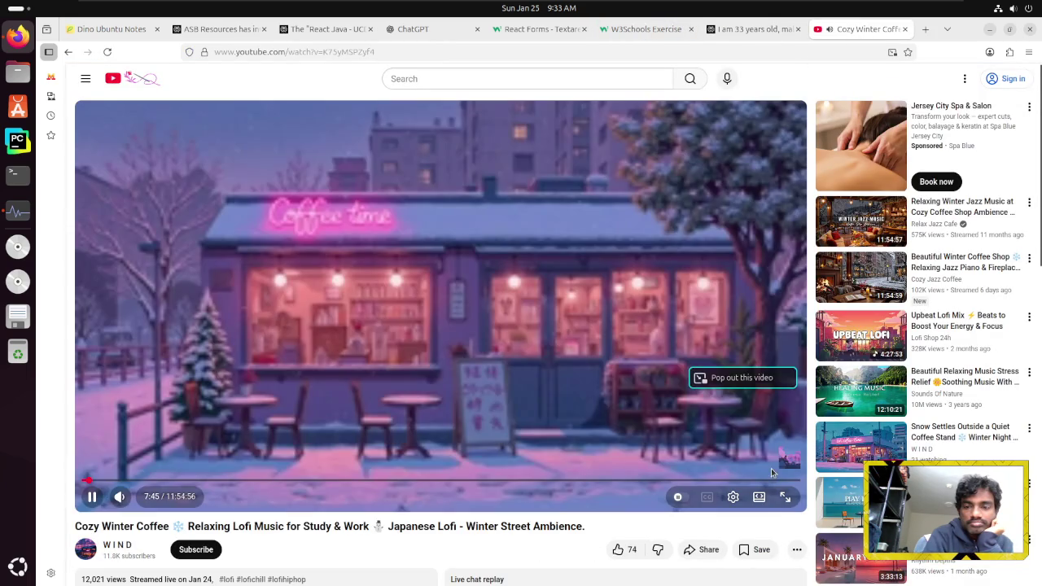
left_click(505, 28)
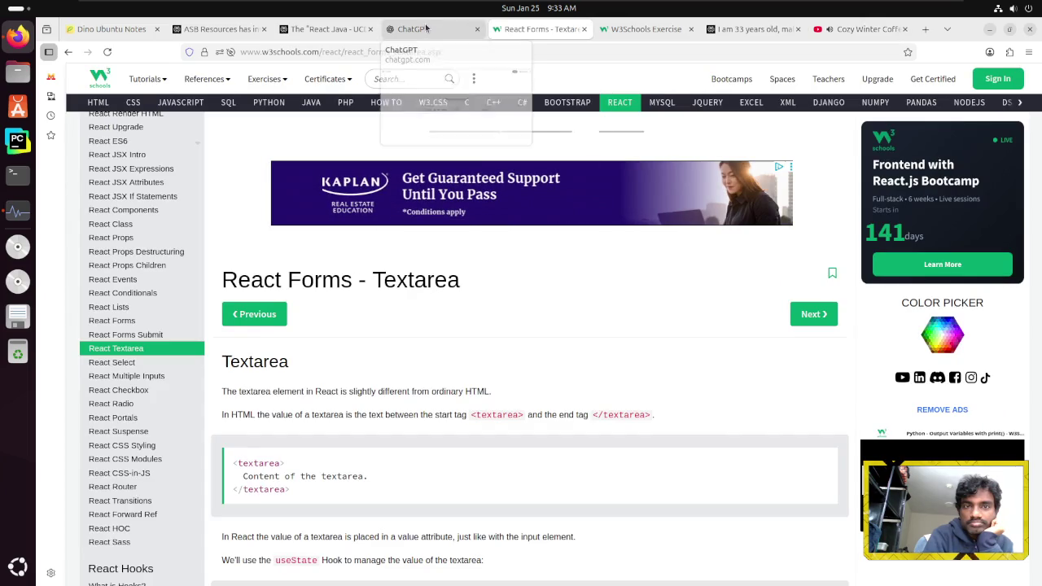
left_click(426, 28)
key("ctrl+Tab")
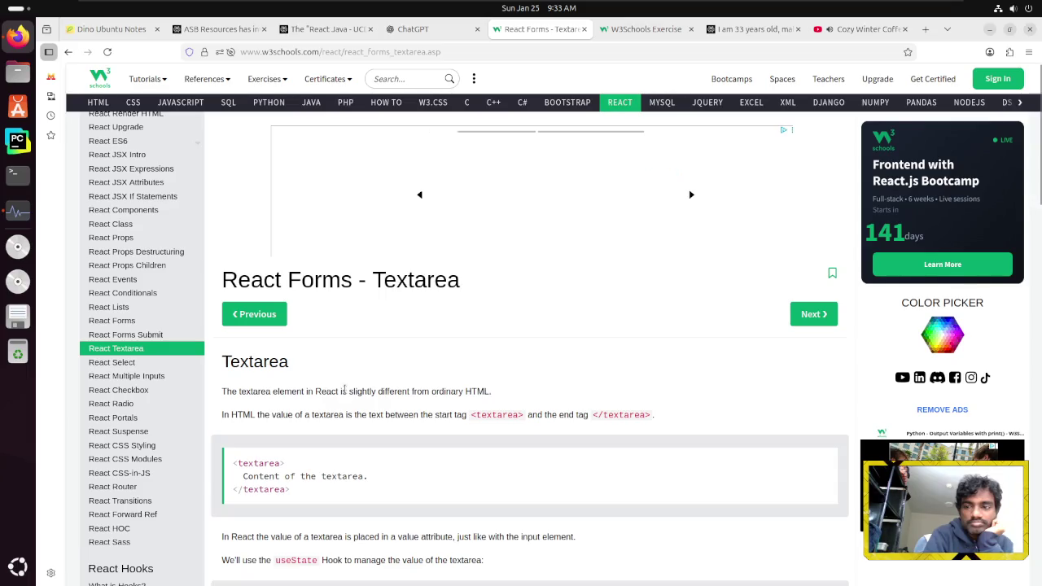
scroll(331, 415, "down", 2)
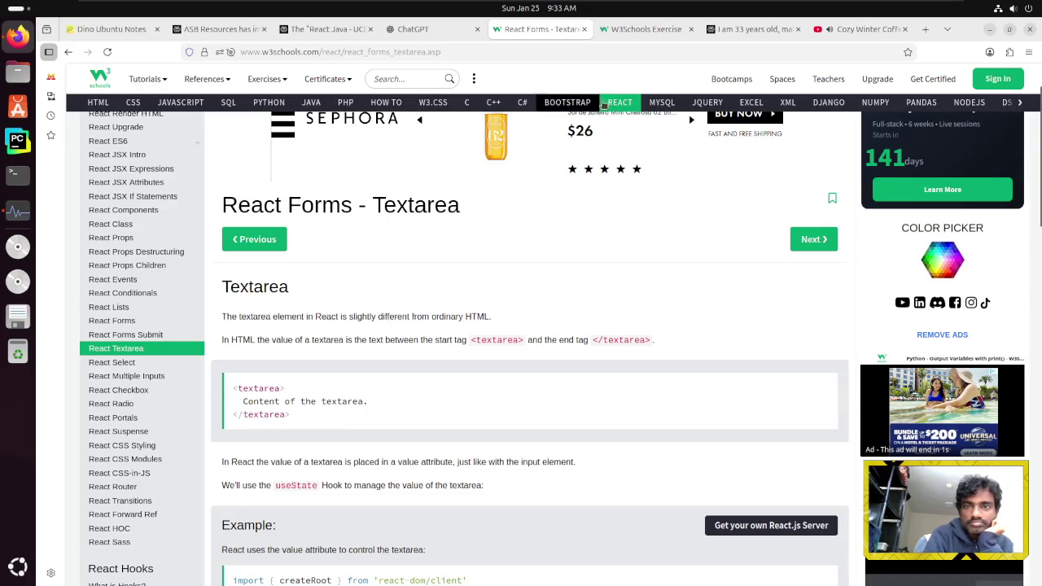
left_click(653, 34)
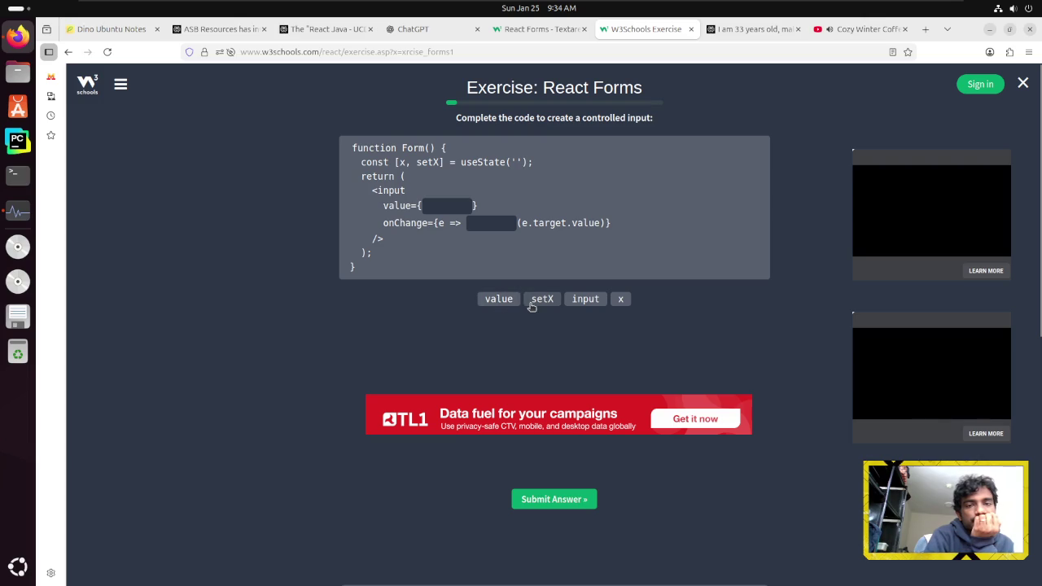
Fill the controlled input blanks with x and setX and submit the answer
left_click(622, 303)
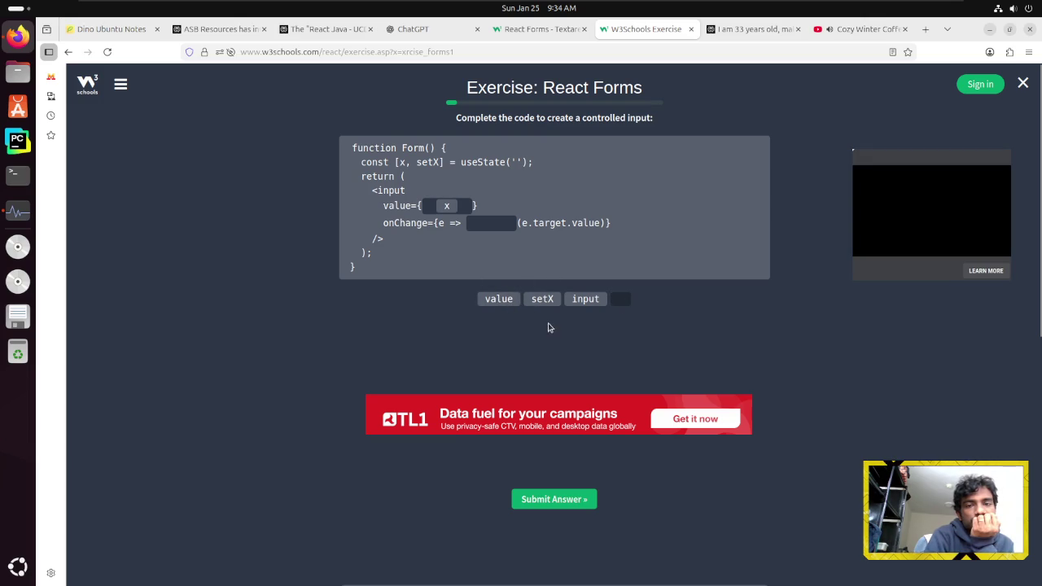
left_click(545, 300)
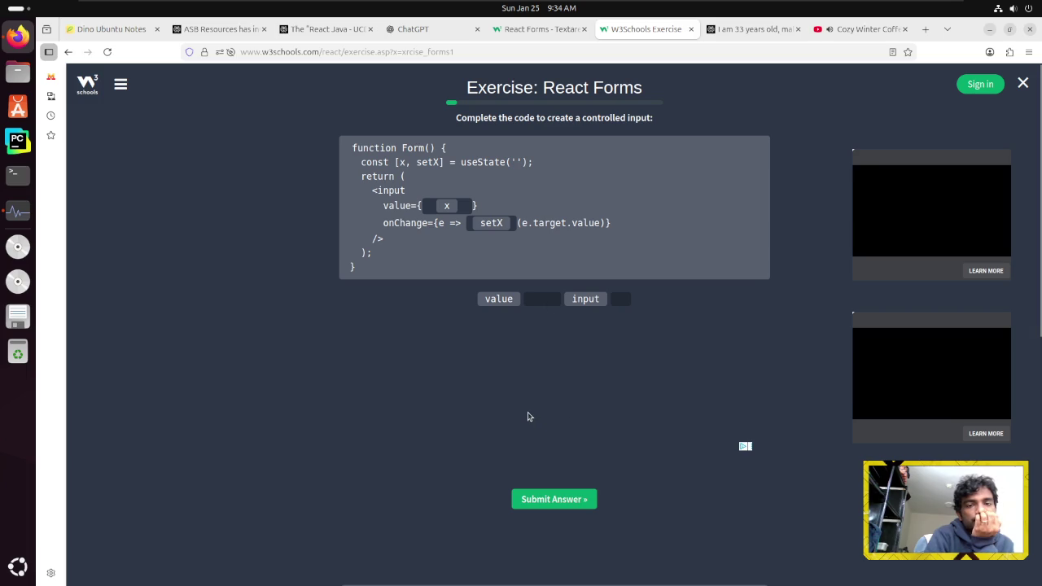
left_click(558, 501)
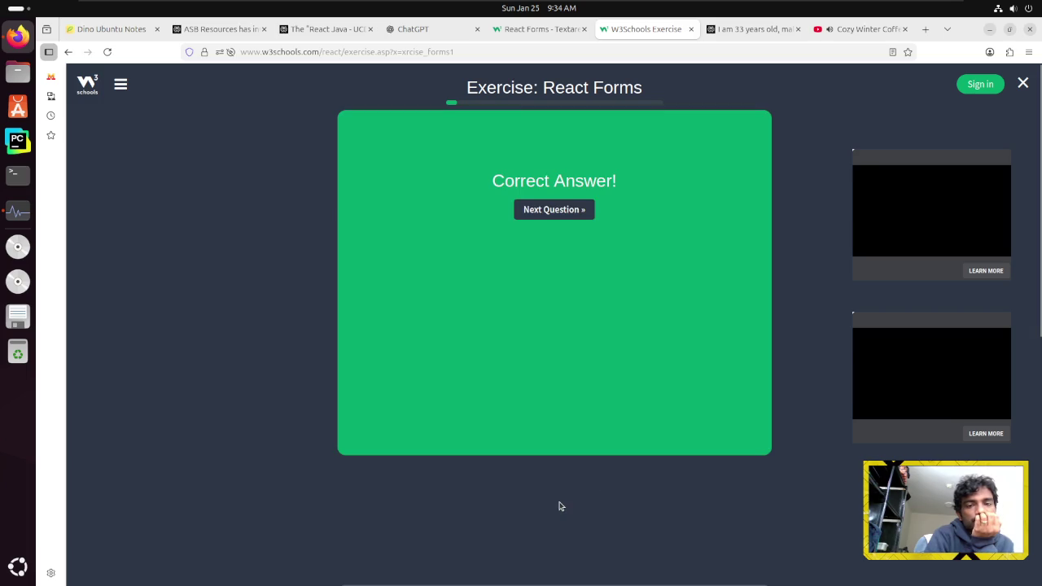
left_click(563, 211)
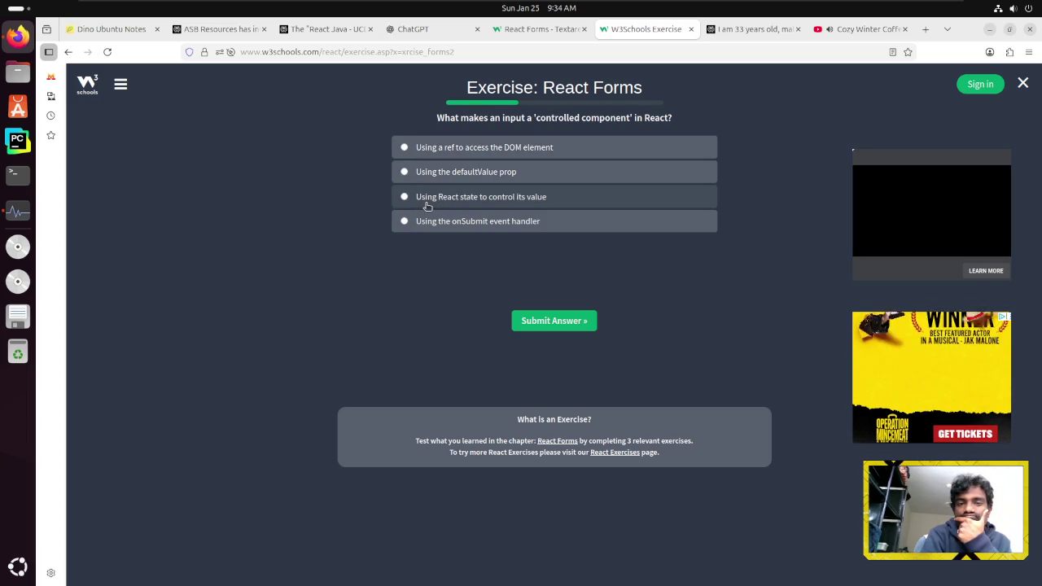
Answer 'Using React state to control its value', then False for the true-or-false question
left_click(424, 201)
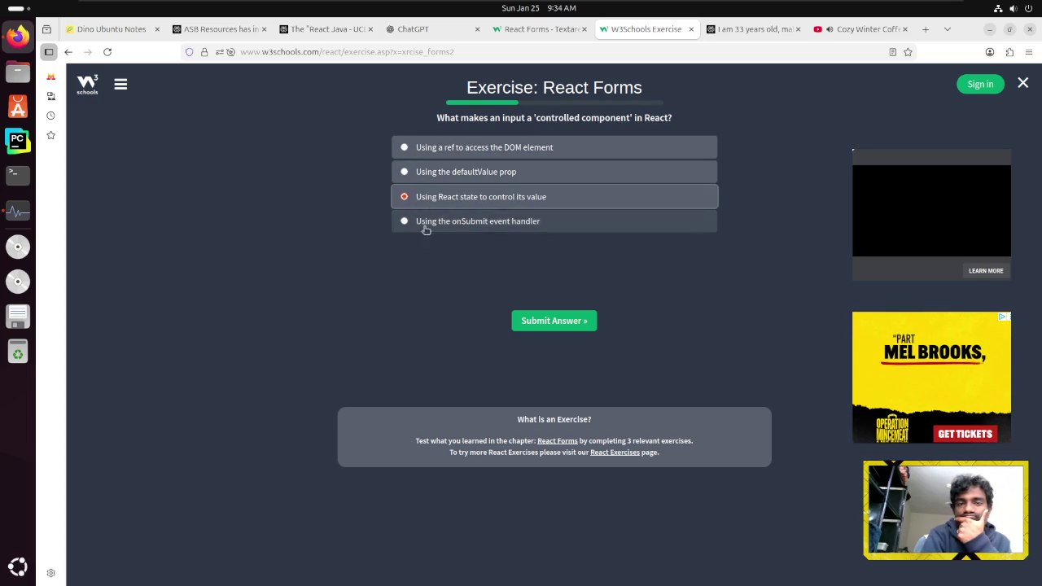
left_click(546, 323)
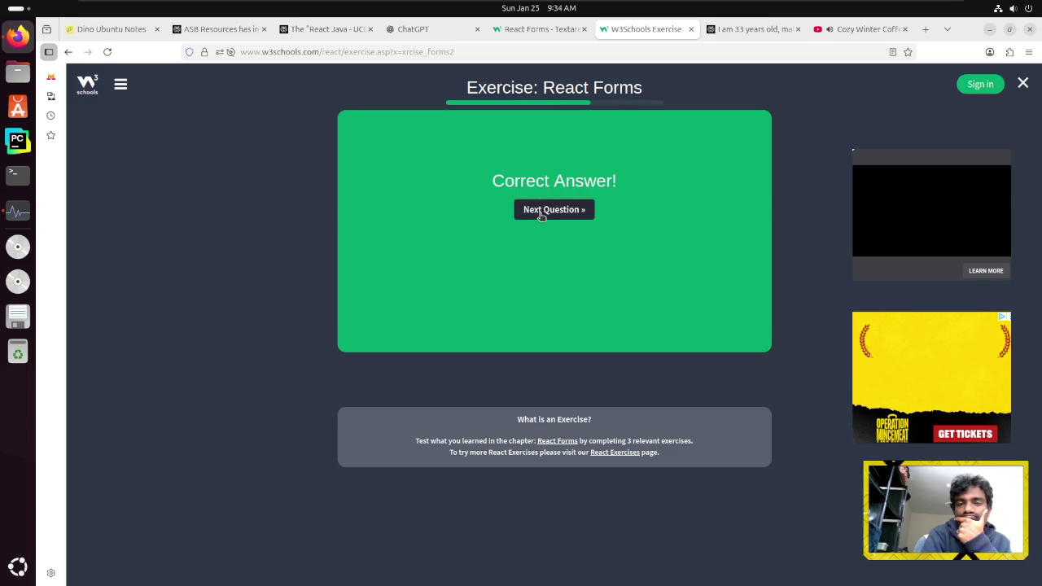
left_click(540, 213)
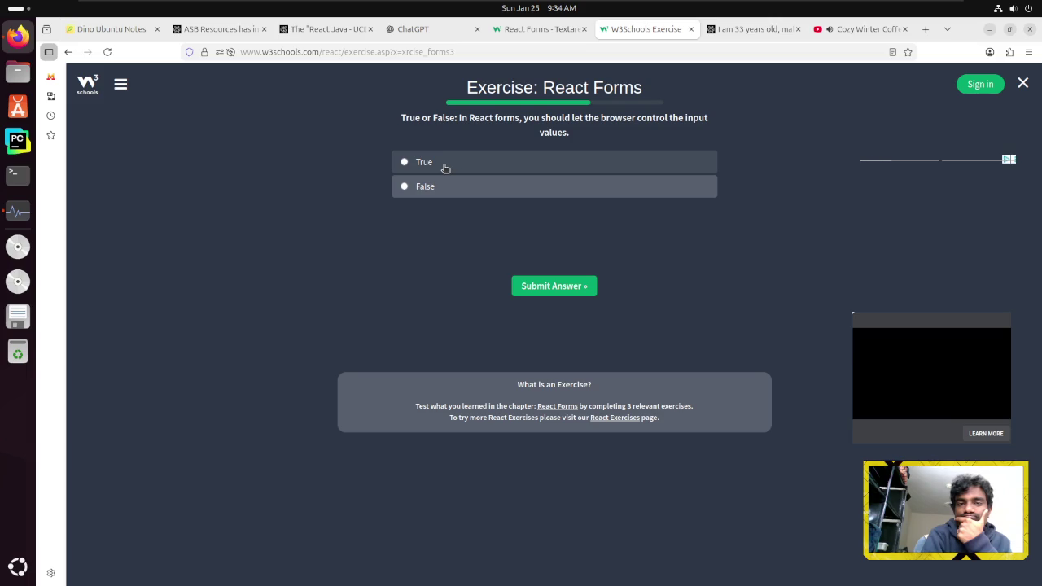
left_click(446, 187)
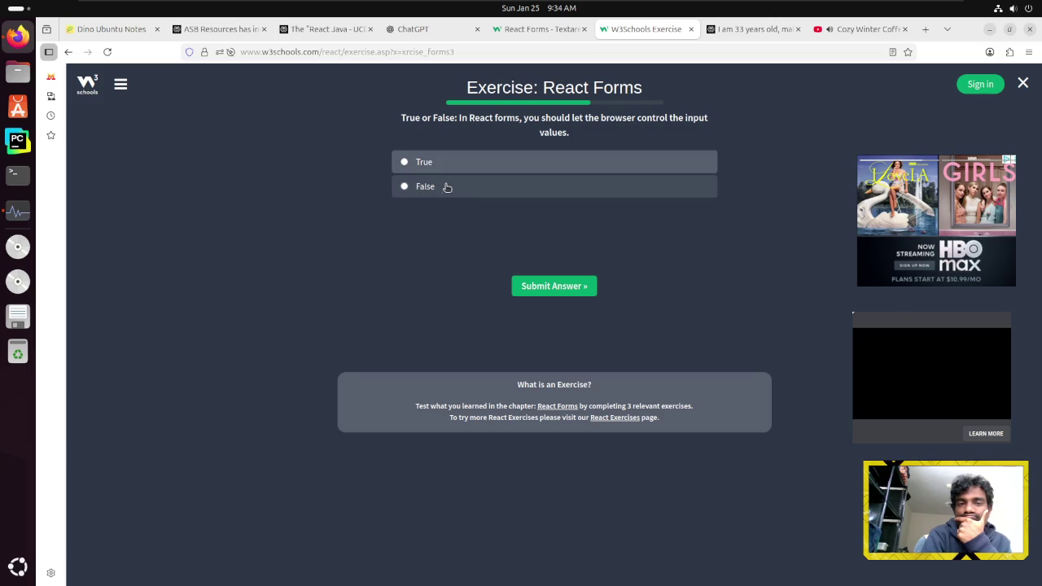
left_click(559, 293)
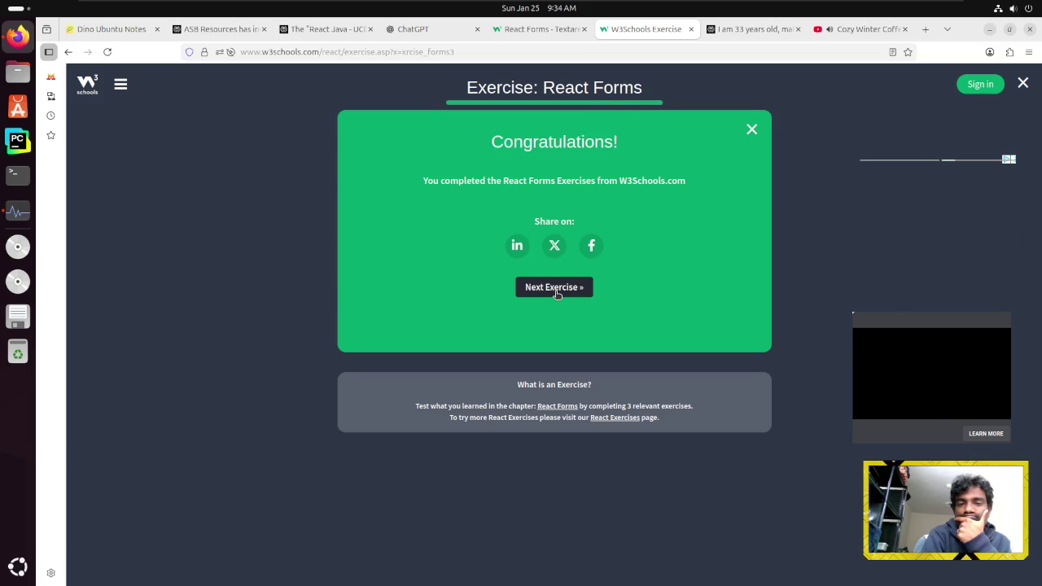
Start the React Forms Textarea exercises, checking the Textarea tutorial for reference
left_click(556, 292)
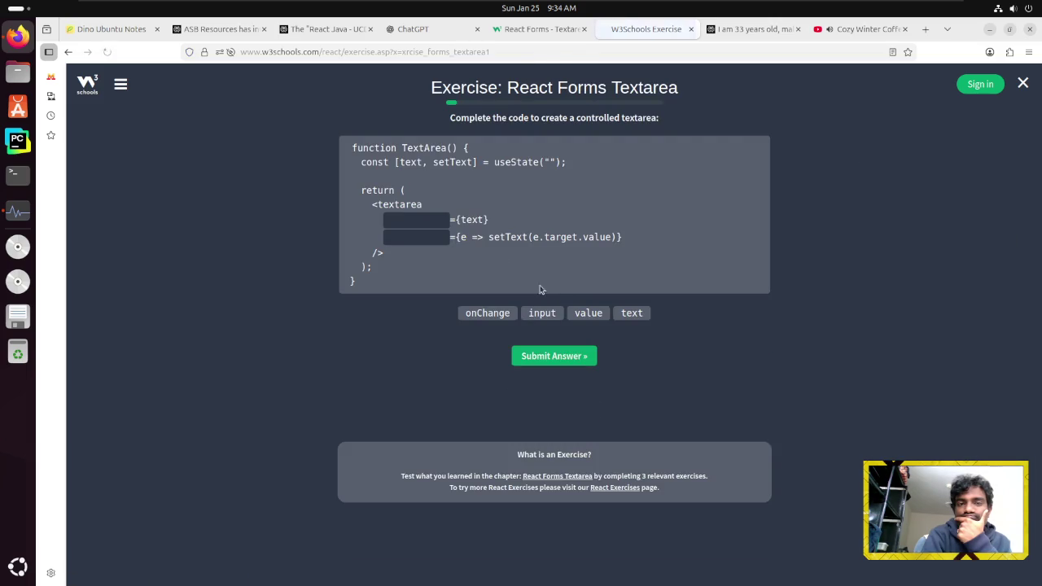
left_click(540, 33)
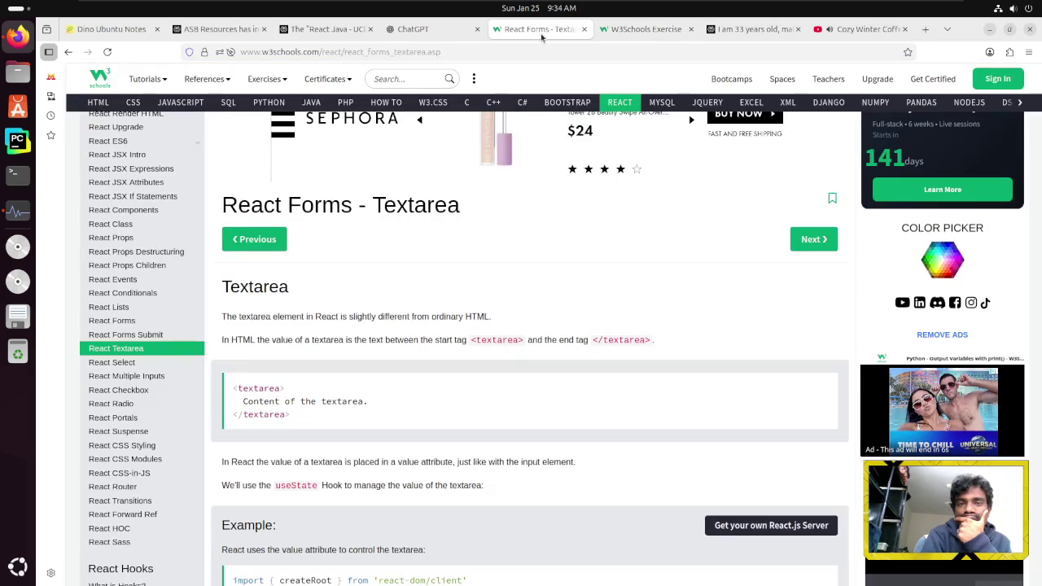
scroll(447, 305, "down", 2)
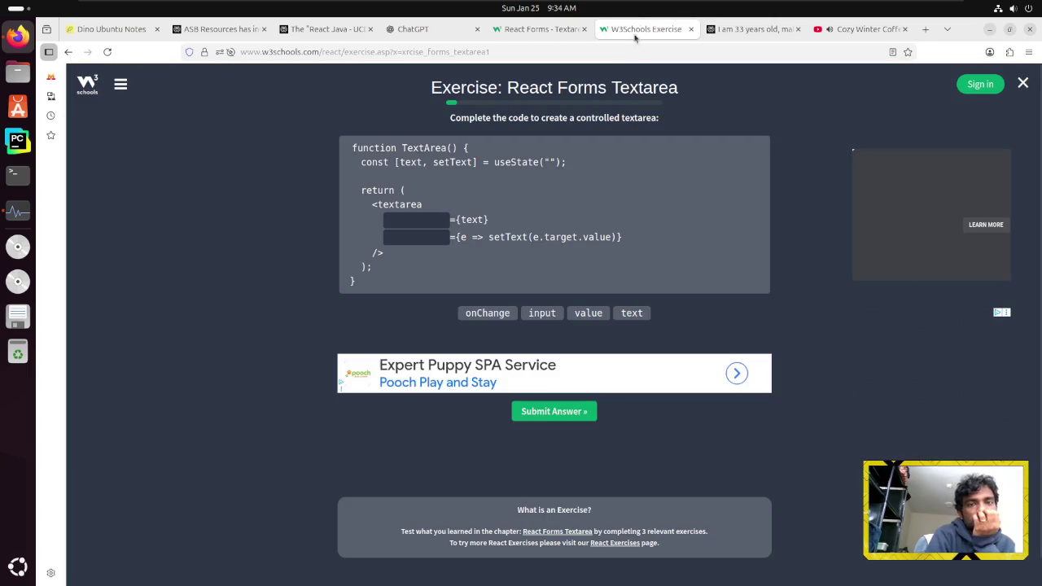
left_click(643, 29)
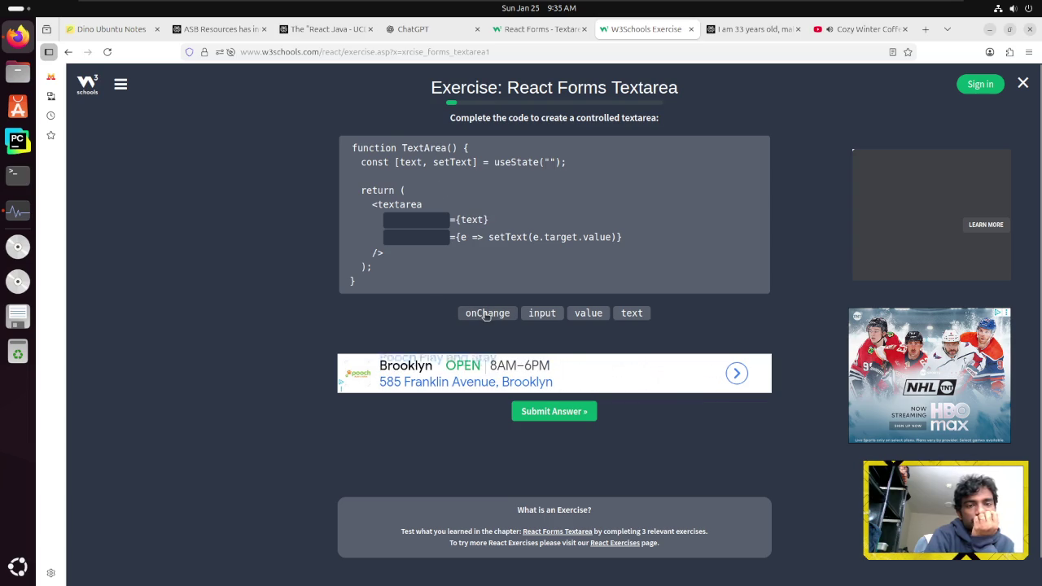
Complete the textarea code blanks, correcting 'input' to 'value' with onChange, and submit
left_click(544, 316)
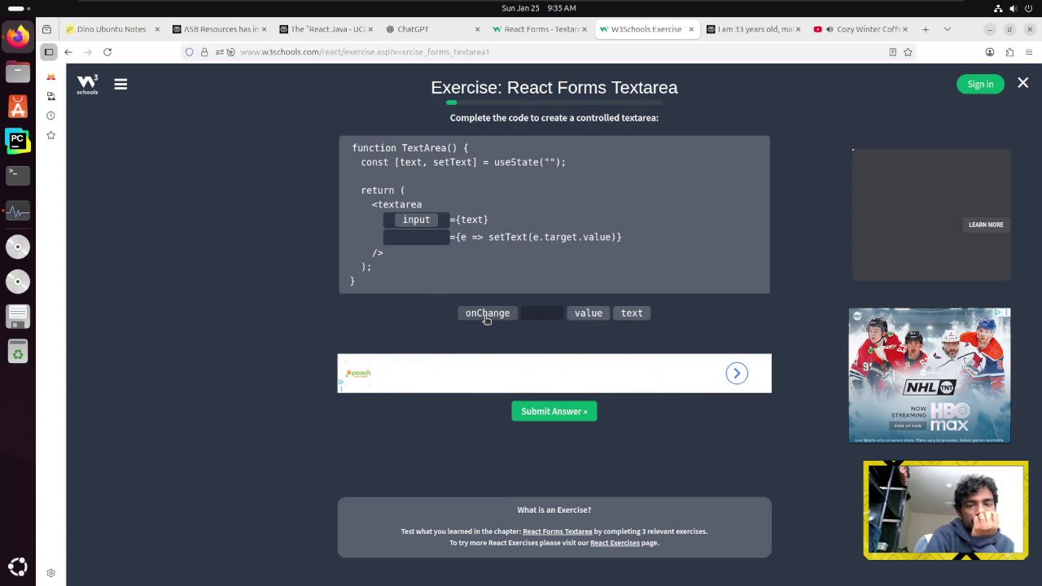
left_click(486, 317)
left_click(550, 412)
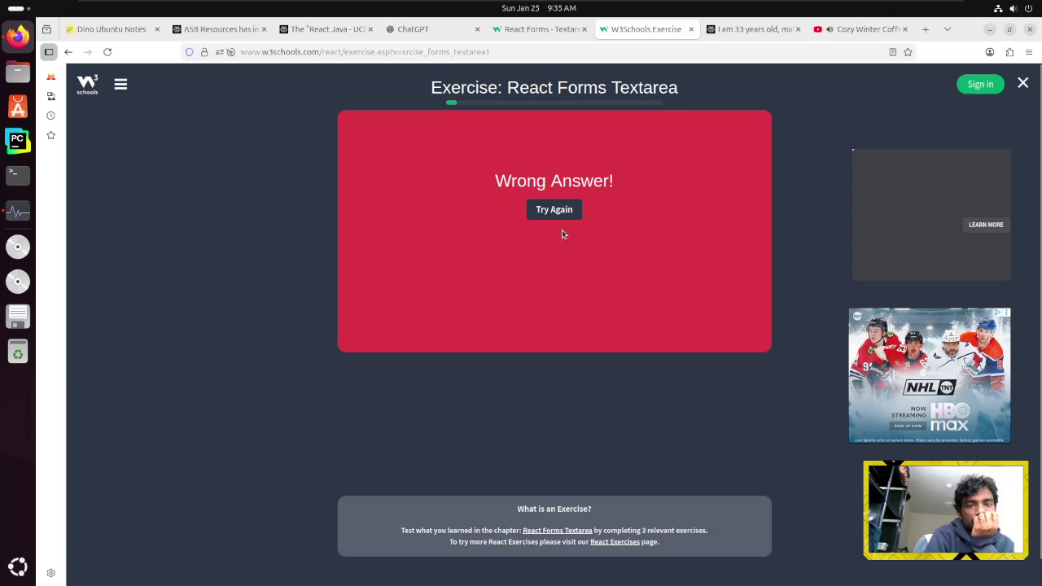
left_click(550, 209)
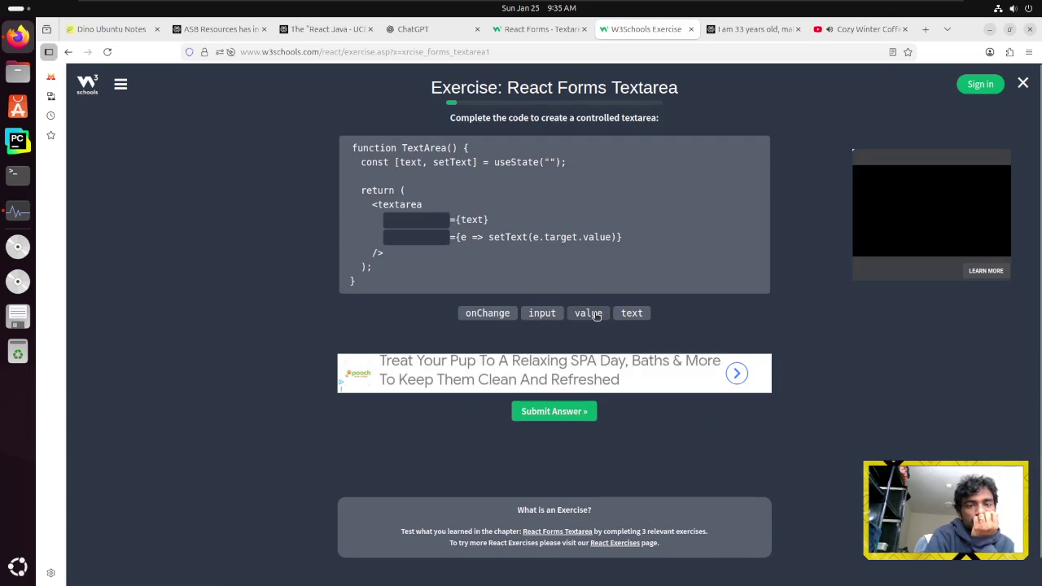
left_click(590, 314)
left_click(489, 313)
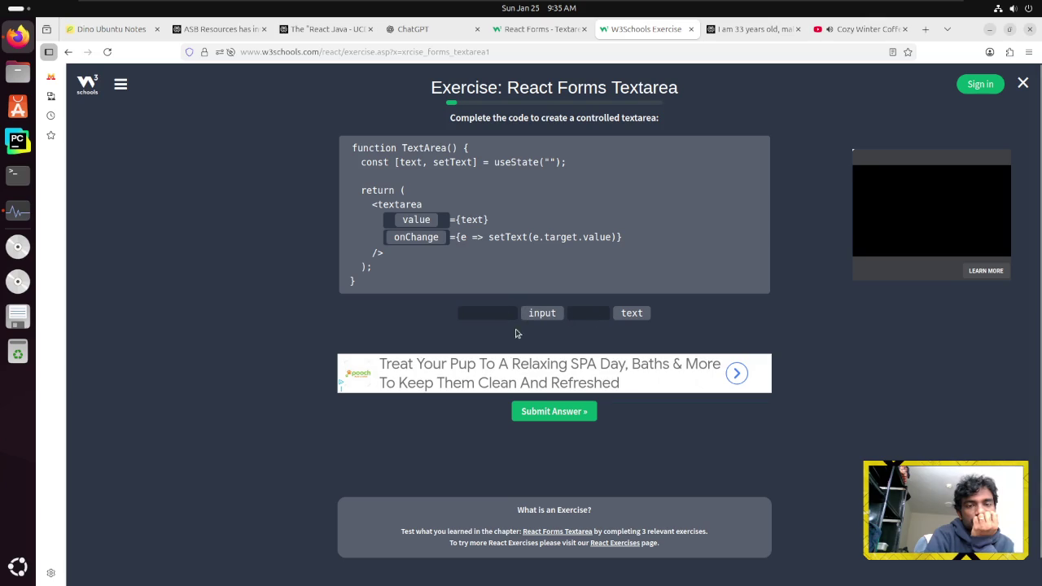
left_click(545, 413)
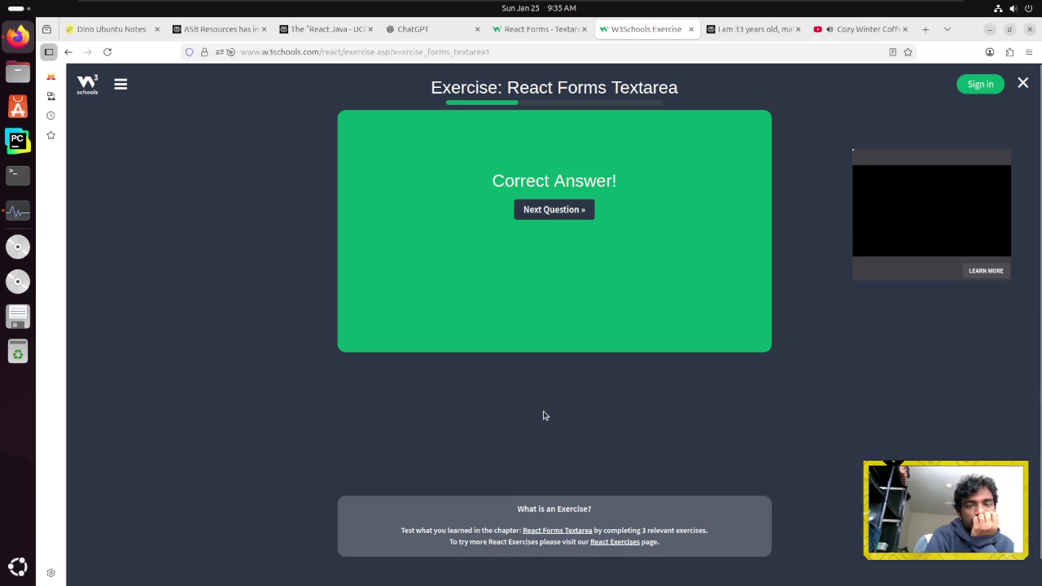
left_click(556, 211)
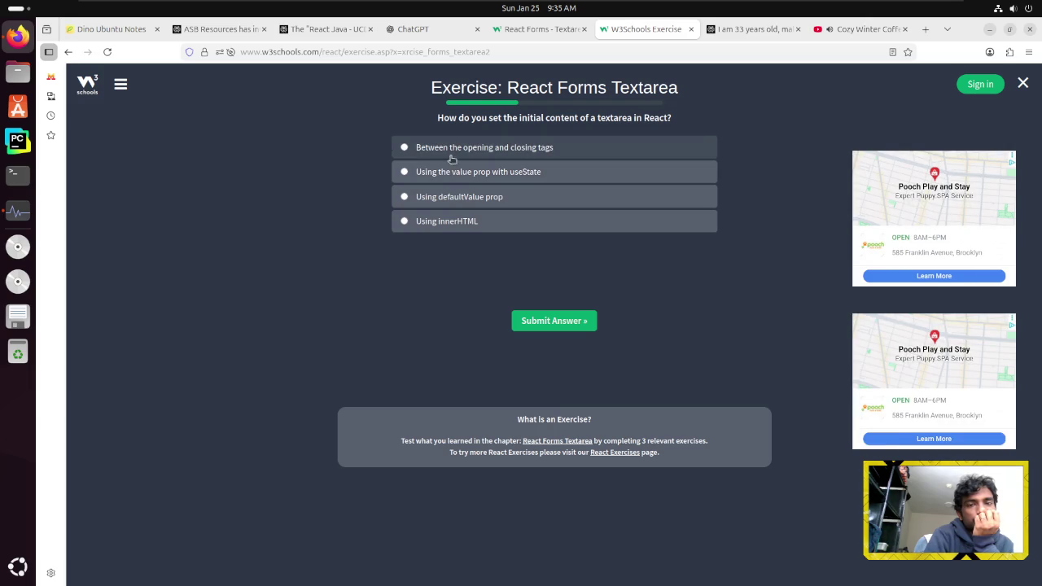
Answer 'Using the value prop with useState' and False, then continue to the Select exercise
left_click(435, 176)
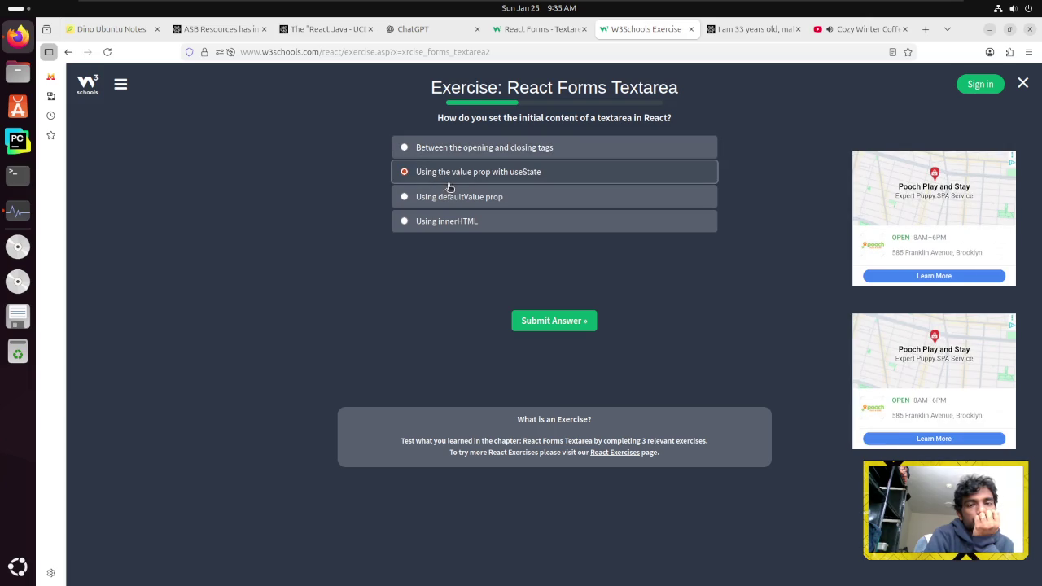
left_click(550, 325)
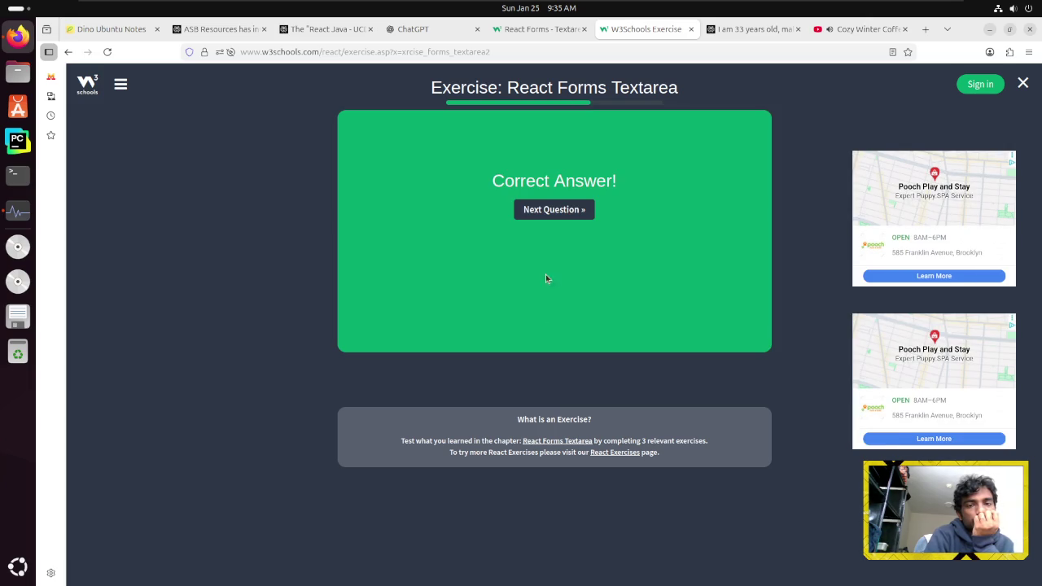
left_click(563, 210)
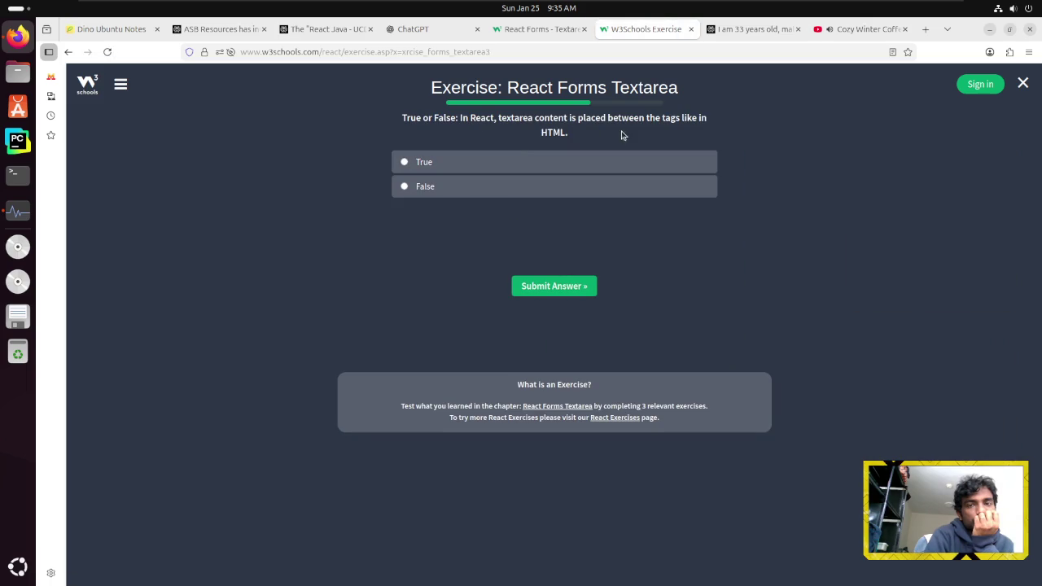
left_click(541, 189)
left_click(568, 290)
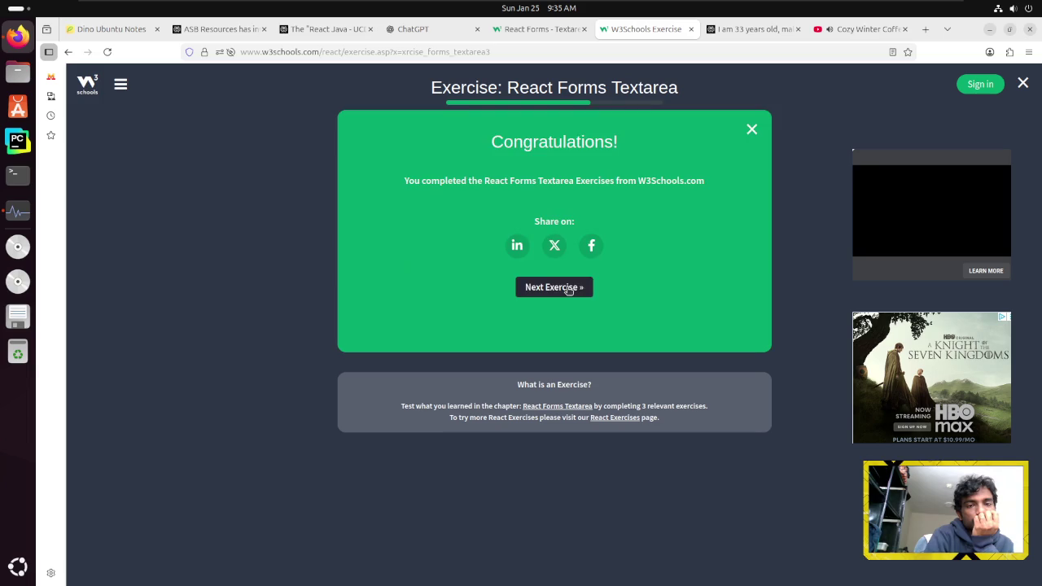
left_click(552, 289)
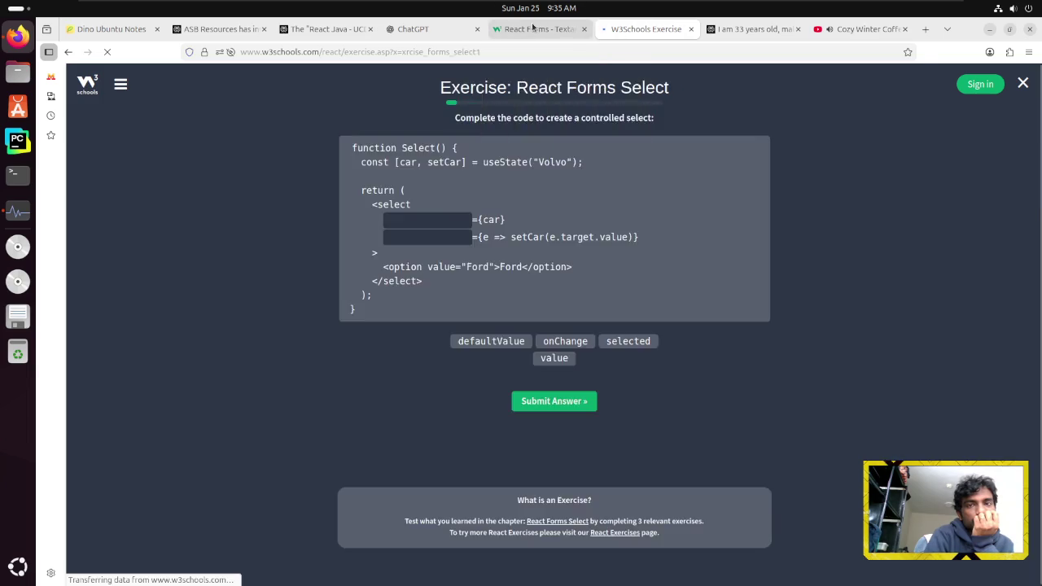
Switch back to the React Forms - Textarea tab and scroll to its useState textarea example
key("ctrl+Page_Up")
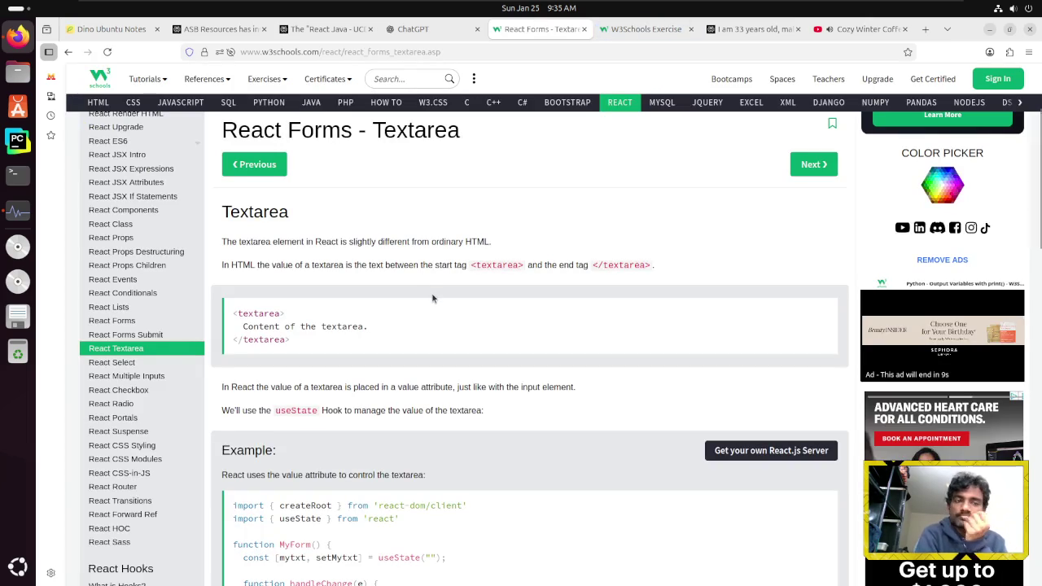
scroll(432, 298, "down", 1)
scroll(432, 298, "down", 1)
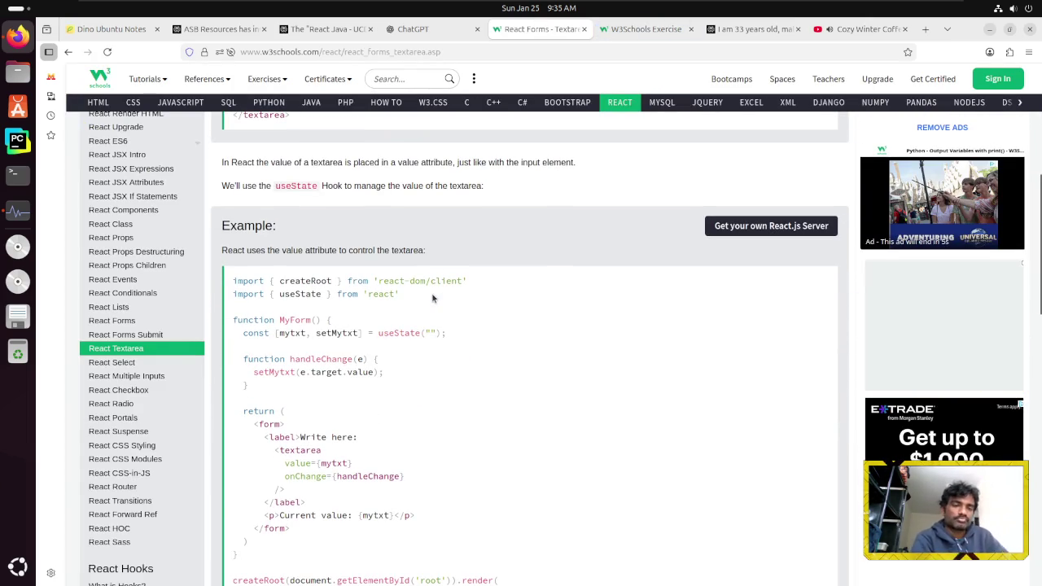
scroll(432, 298, "down", 2)
scroll(433, 293, "up", 3)
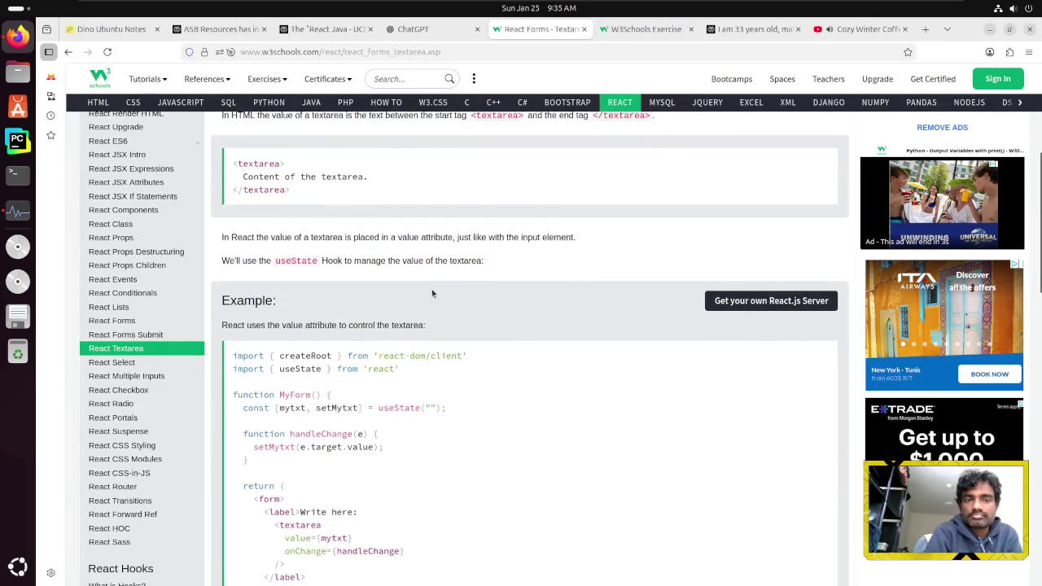
scroll(431, 293, "down", 5)
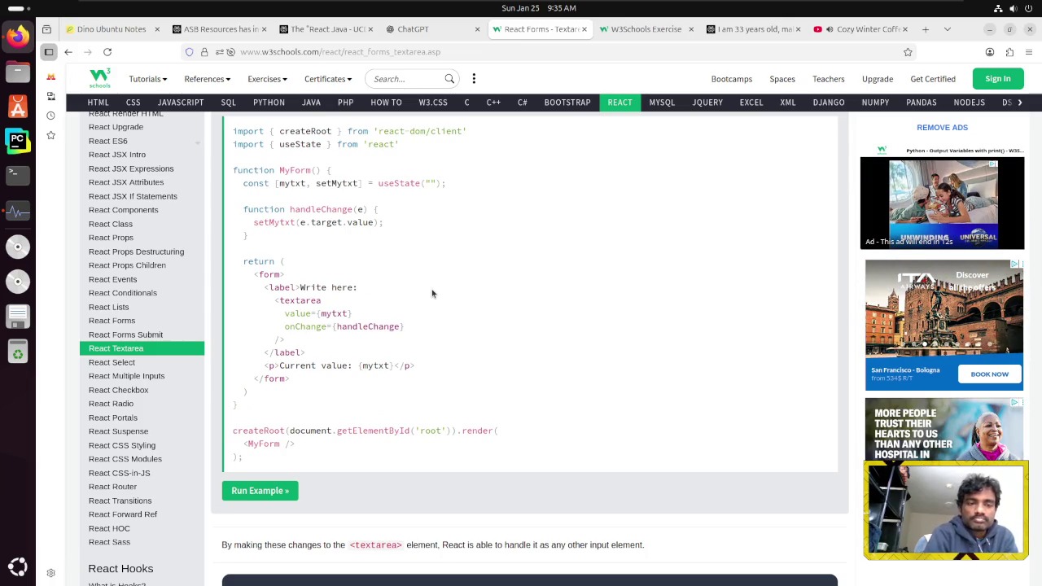
scroll(432, 293, "down", 2)
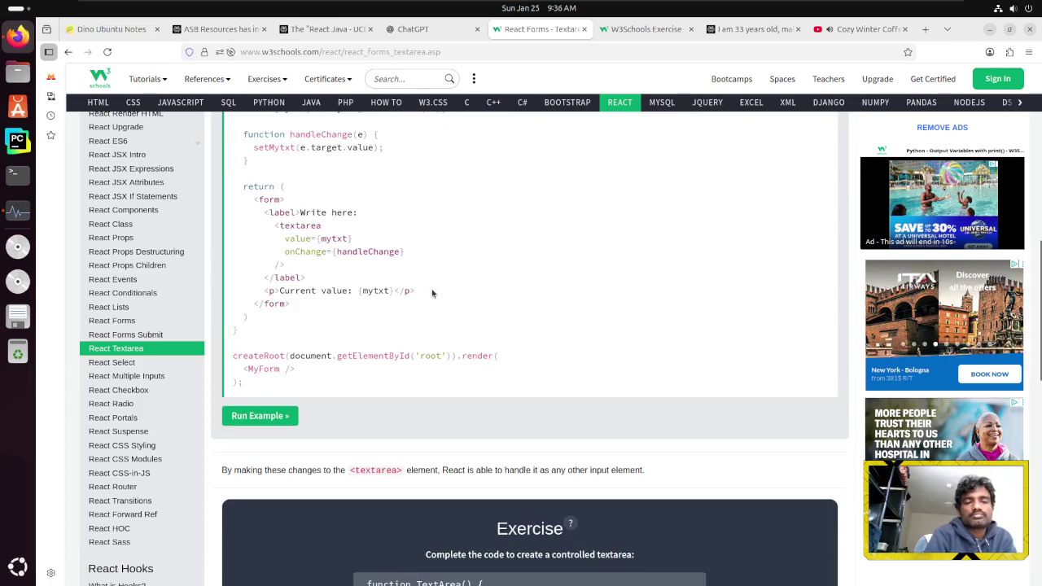
Run the textarea example live, type 'nsdds' into it, and close the Tryit tab
scroll(432, 293, "down", 2)
left_click(280, 347)
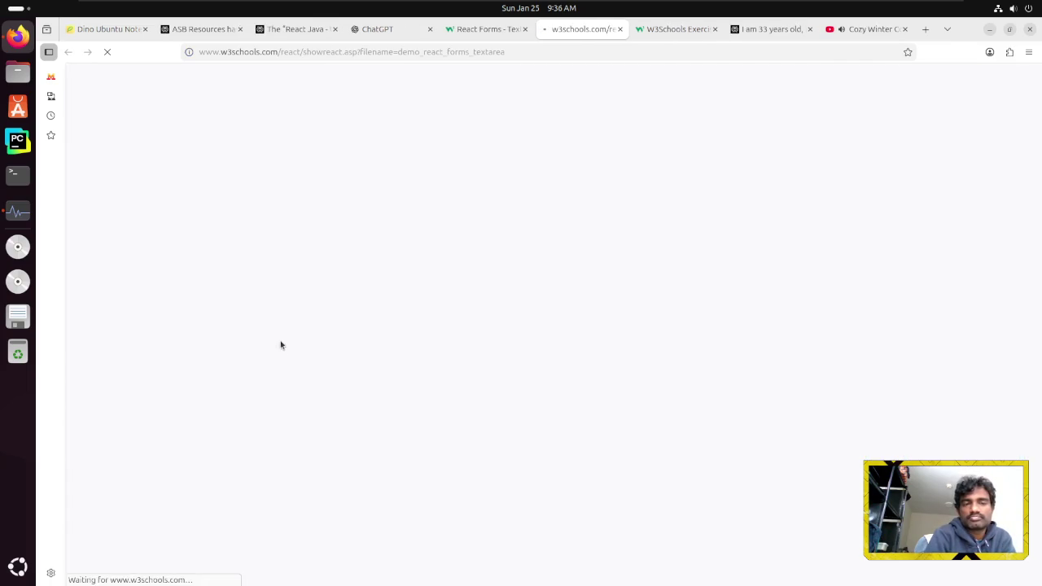
left_click(561, 121)
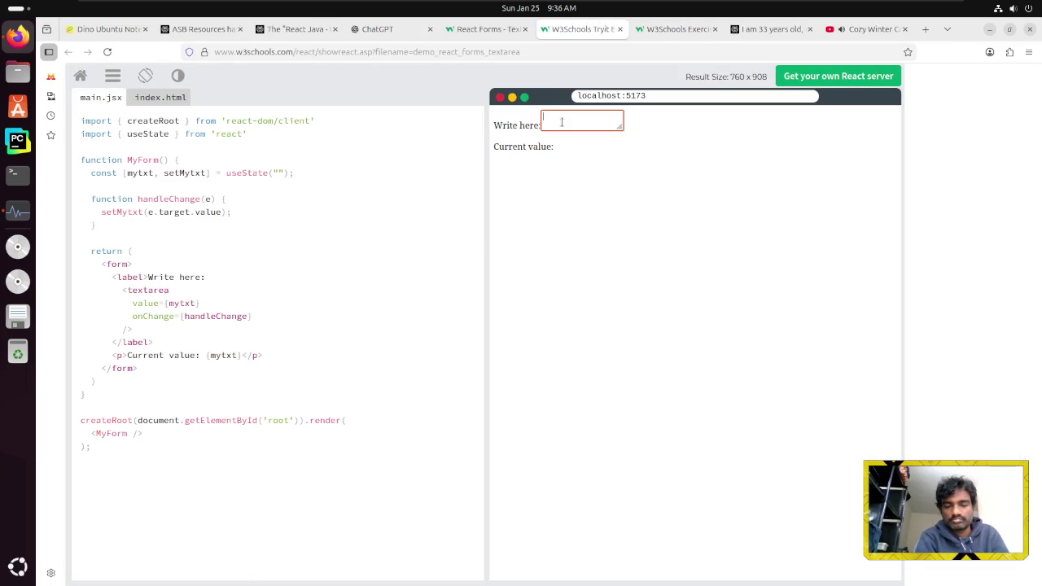
type("ansdds")
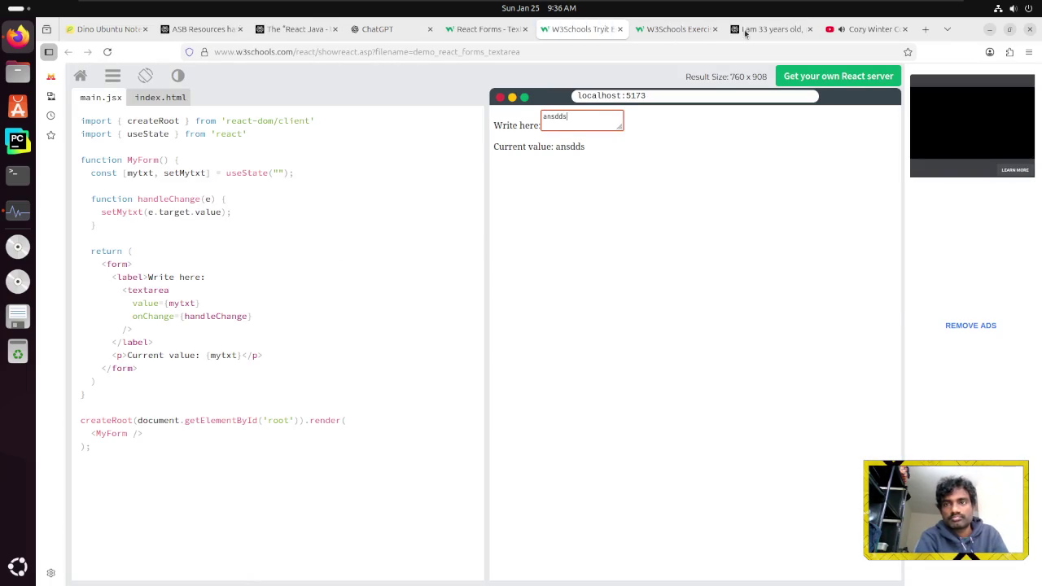
left_click(620, 29)
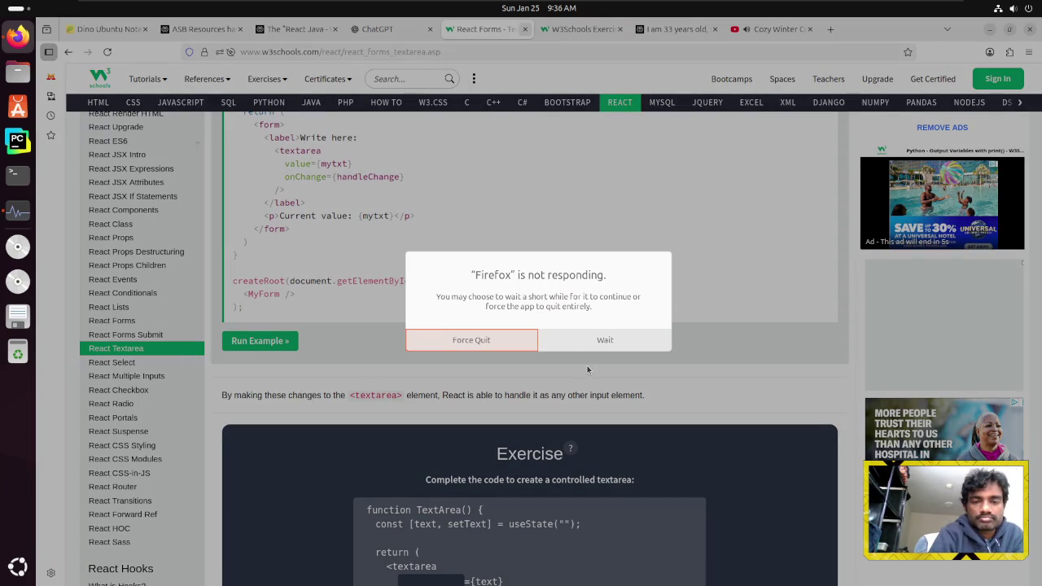
Wait on the unresponsive Firefox, check System Monitor, then force quit the browser
left_click(592, 346)
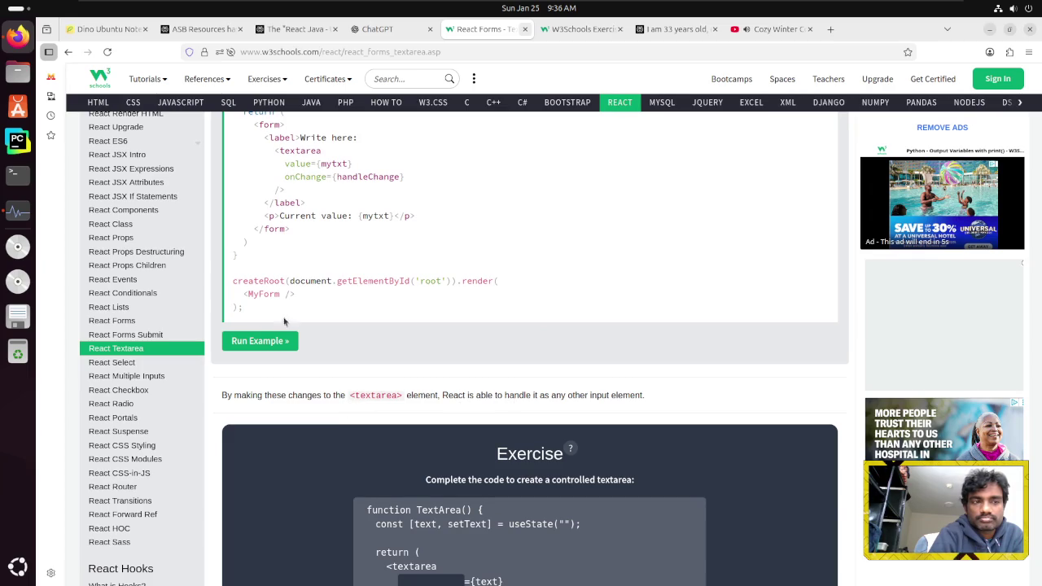
left_click(19, 212)
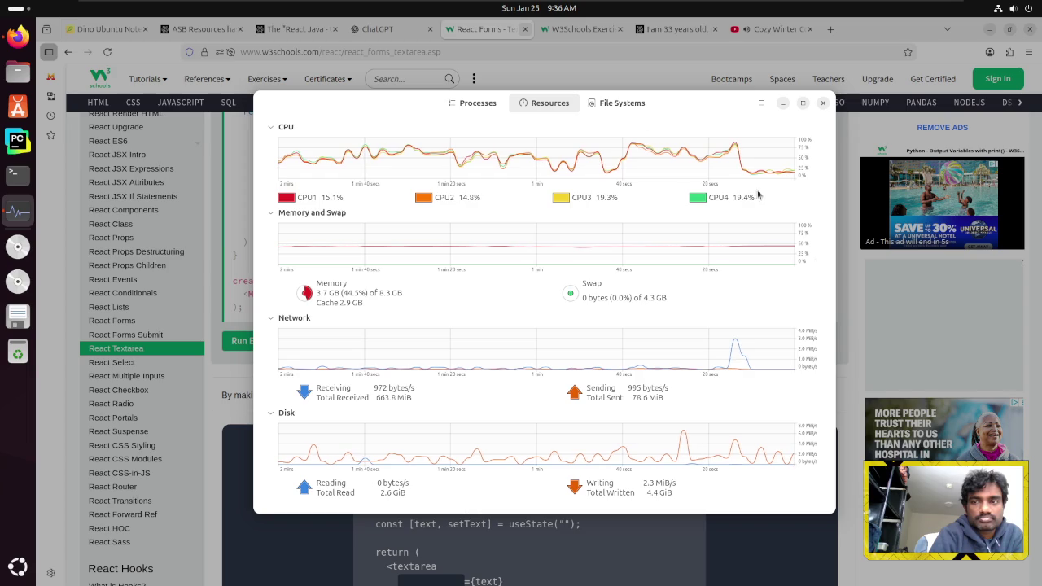
left_click(783, 104)
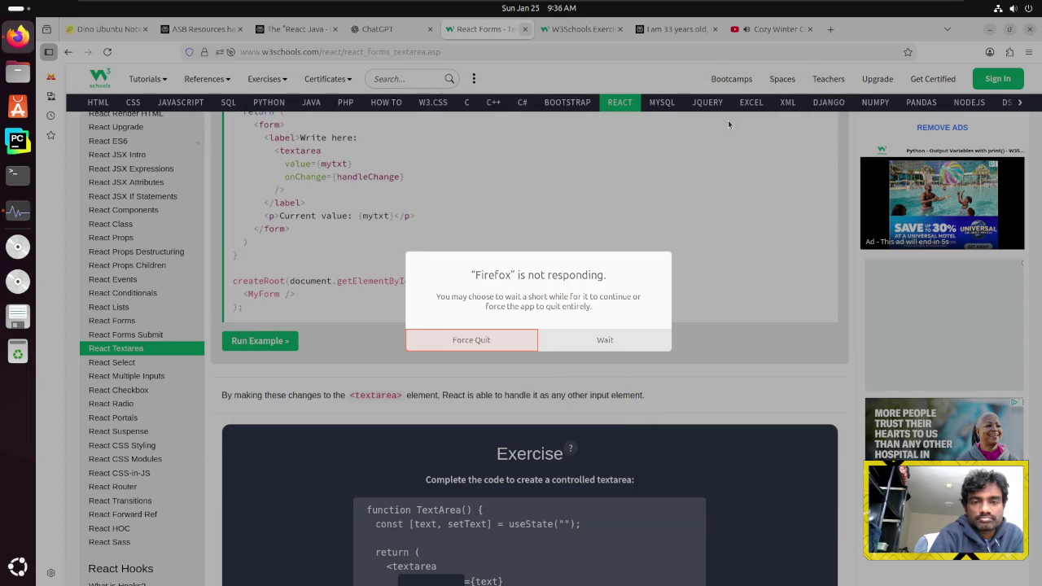
left_click(587, 339)
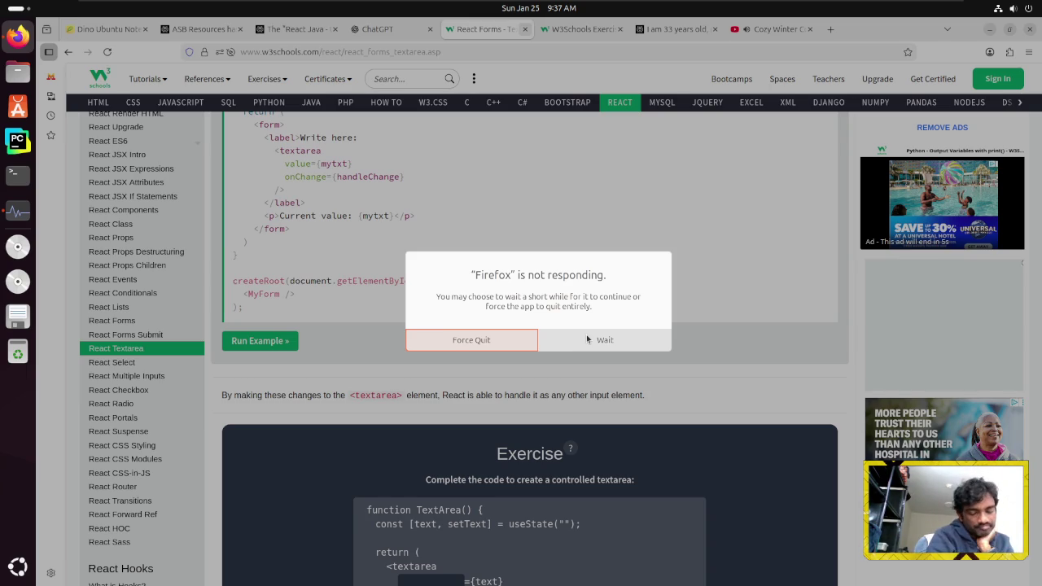
left_click(587, 339)
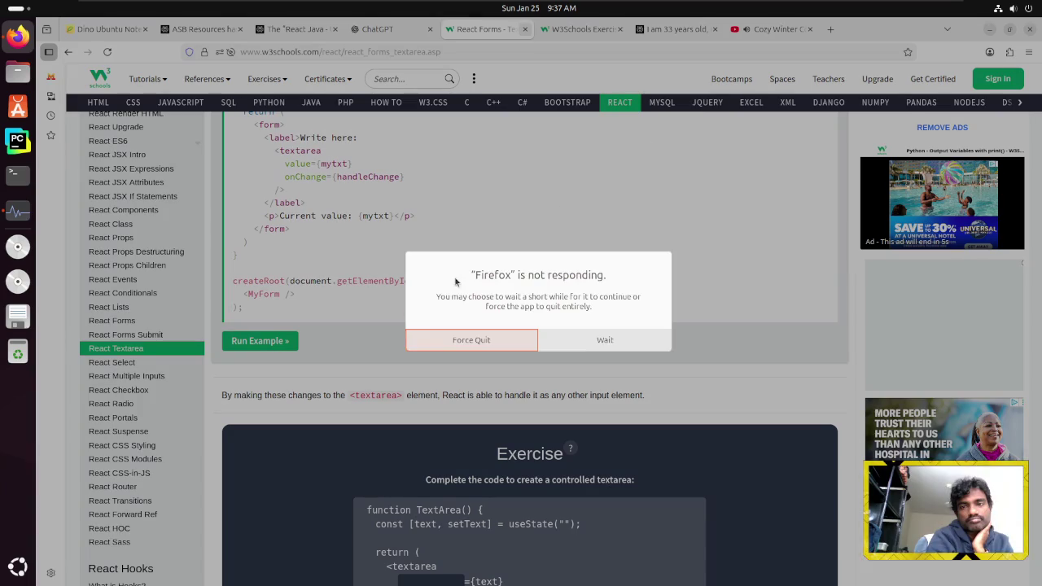
left_click(440, 344)
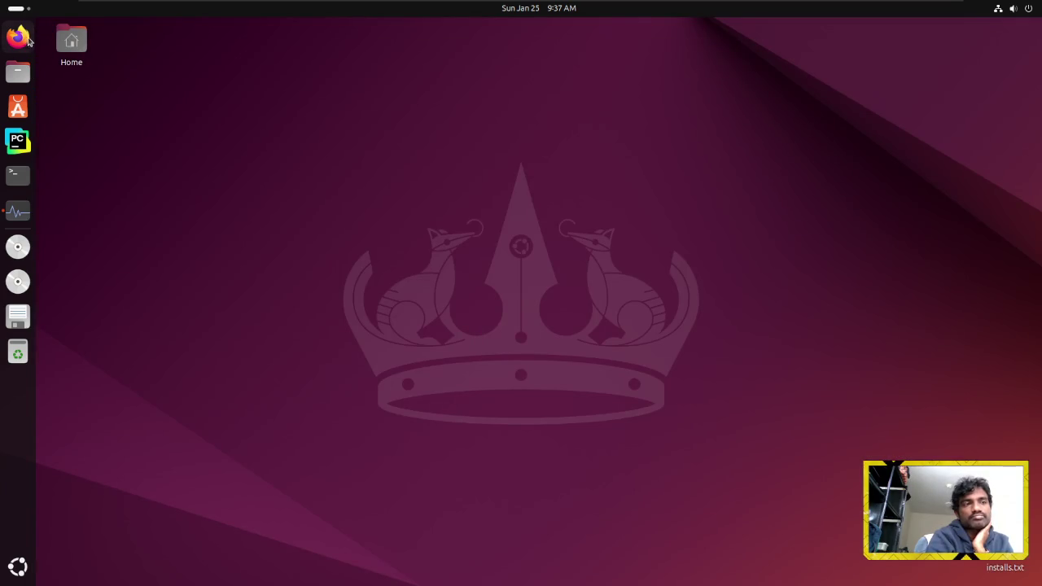
Relaunch Firefox, restore the previous session, and minimize the browser window
left_click(18, 38)
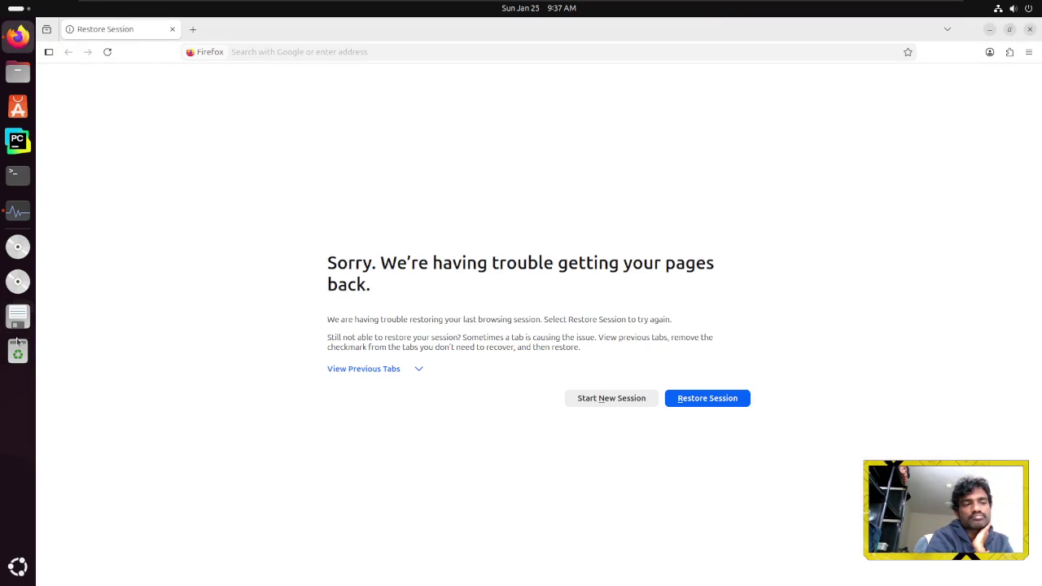
left_click(708, 406)
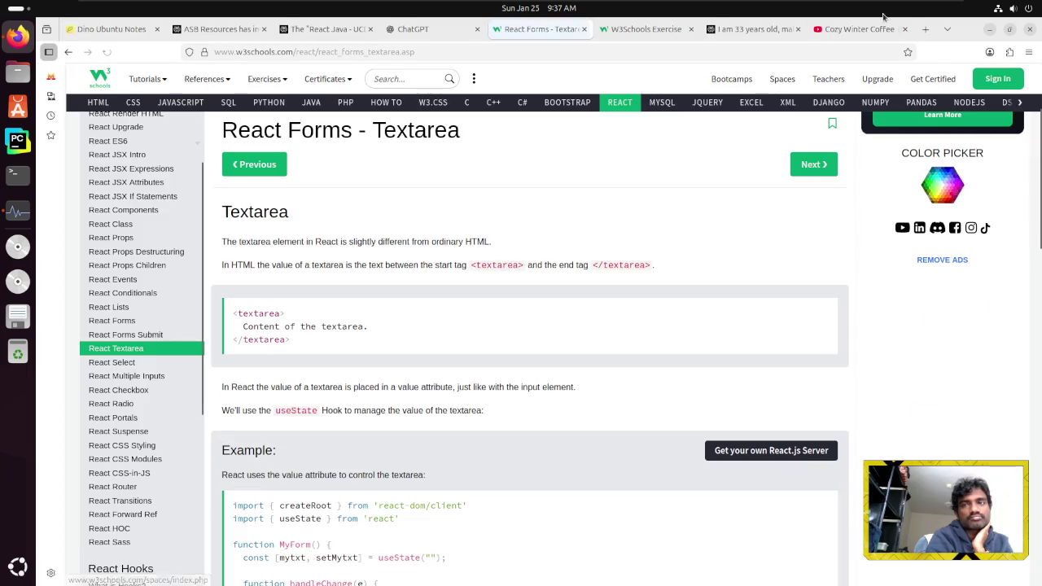
left_click(988, 31)
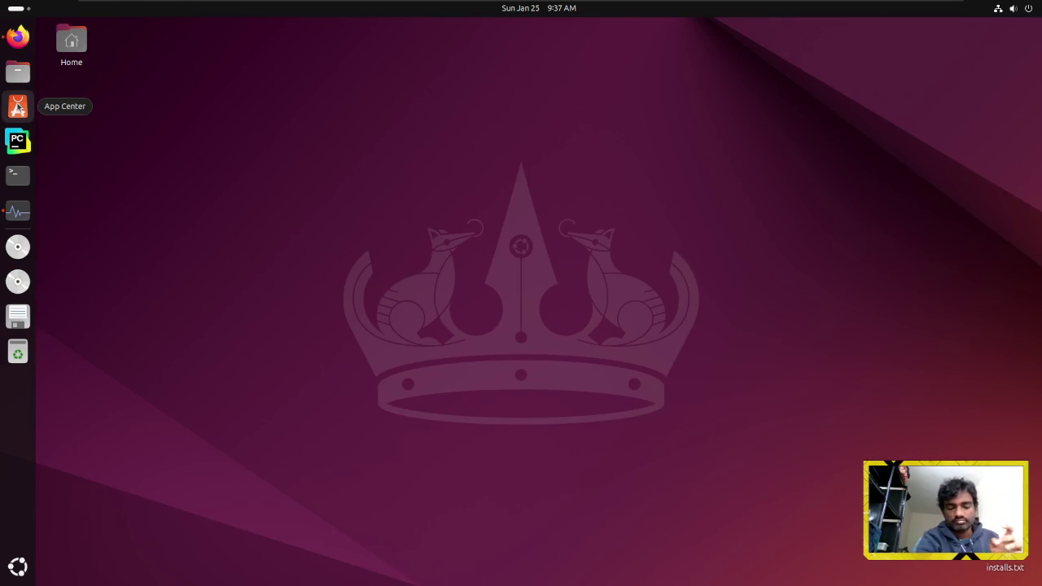
Search the Activities overview for 'musi', then 'sof' and 'pl', and dismiss it
key("super")
type("musi")
key("ctrl+a")
type("sof")
key("BackSpace")
type("n")
key("BackSpace")
key("BackSpace")
key("BackSpace")
type("pl")
key("Escape")
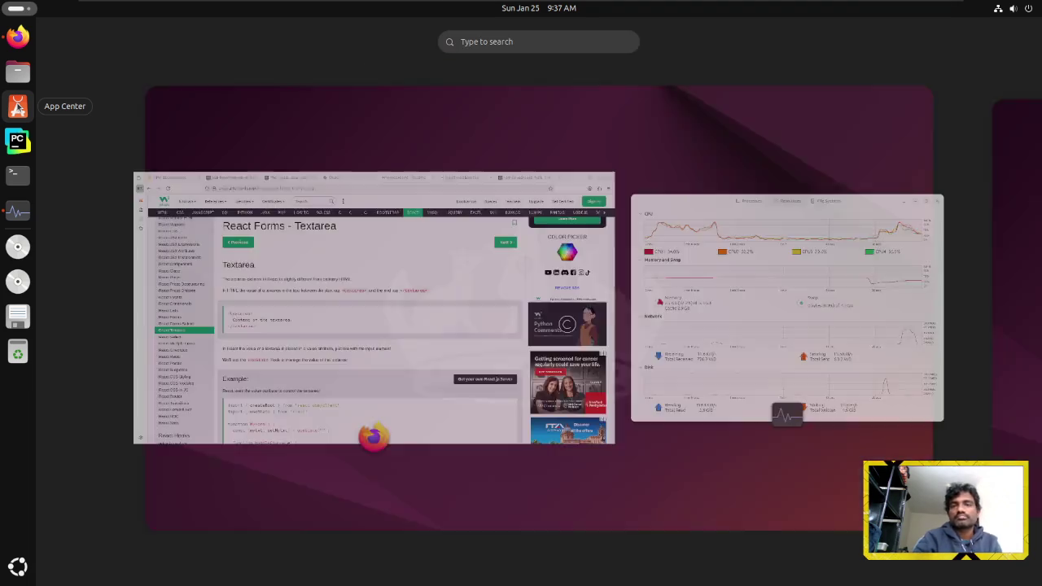
key("Escape")
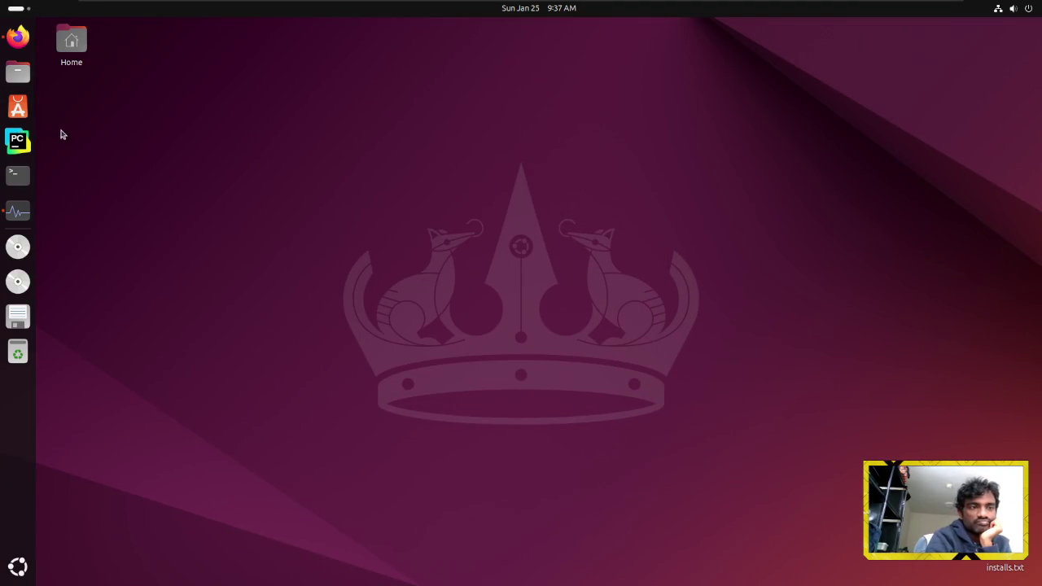
In App Center, browse Productivity, Development, Games and the firefox page, then open Manage
left_click(25, 114)
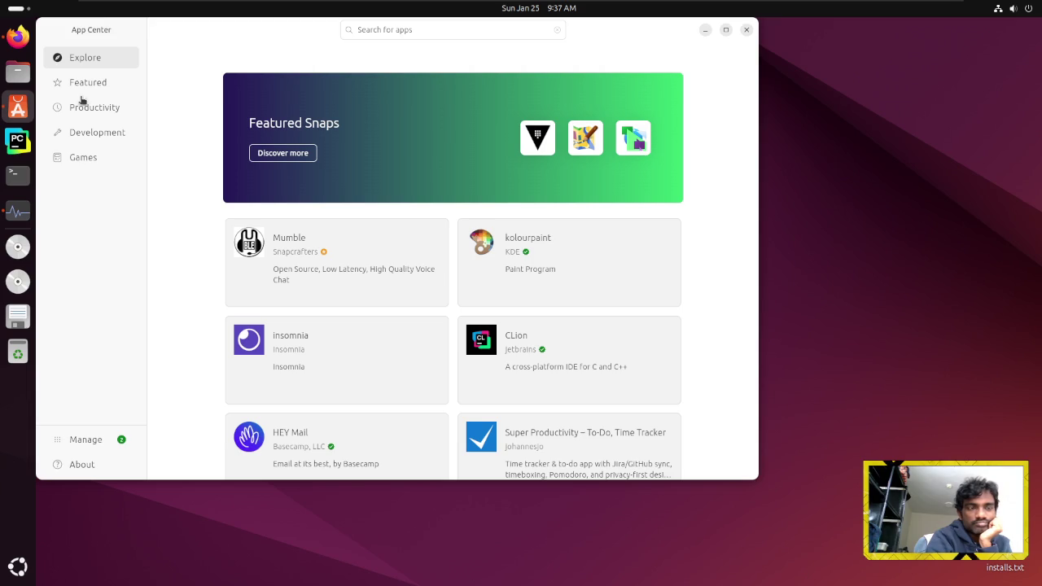
left_click(79, 91)
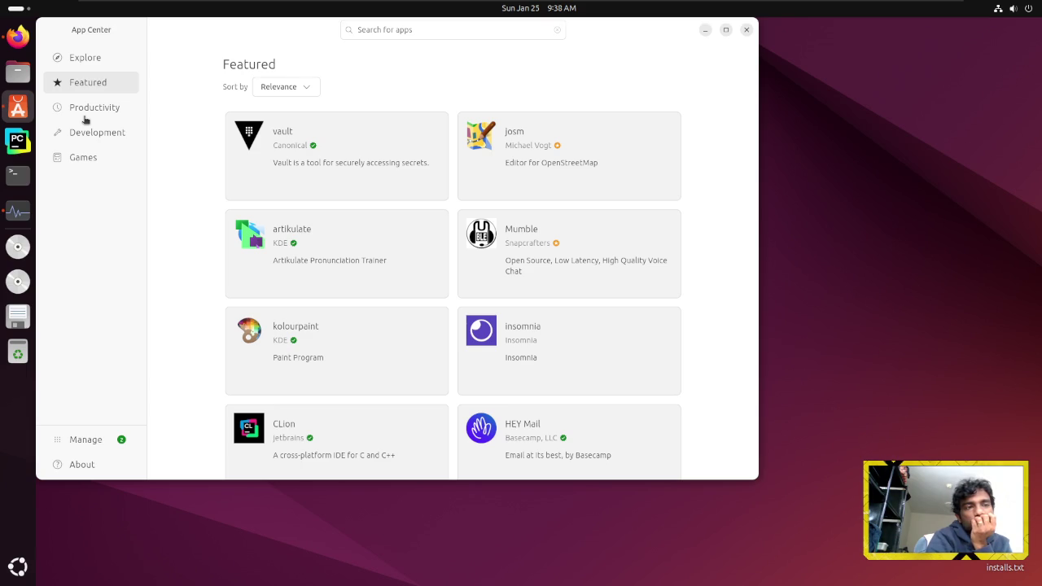
left_click(85, 117)
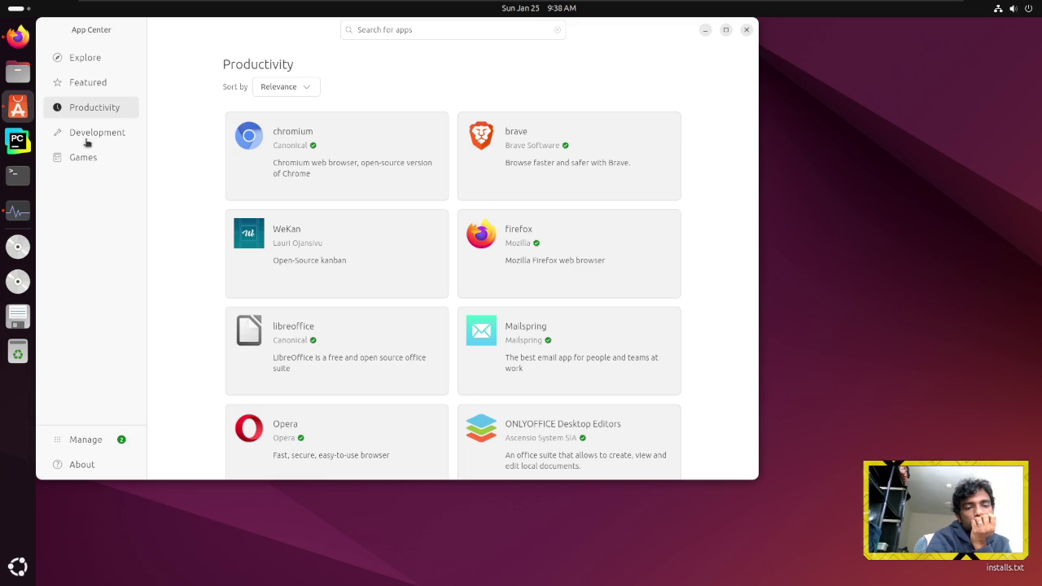
left_click(87, 135)
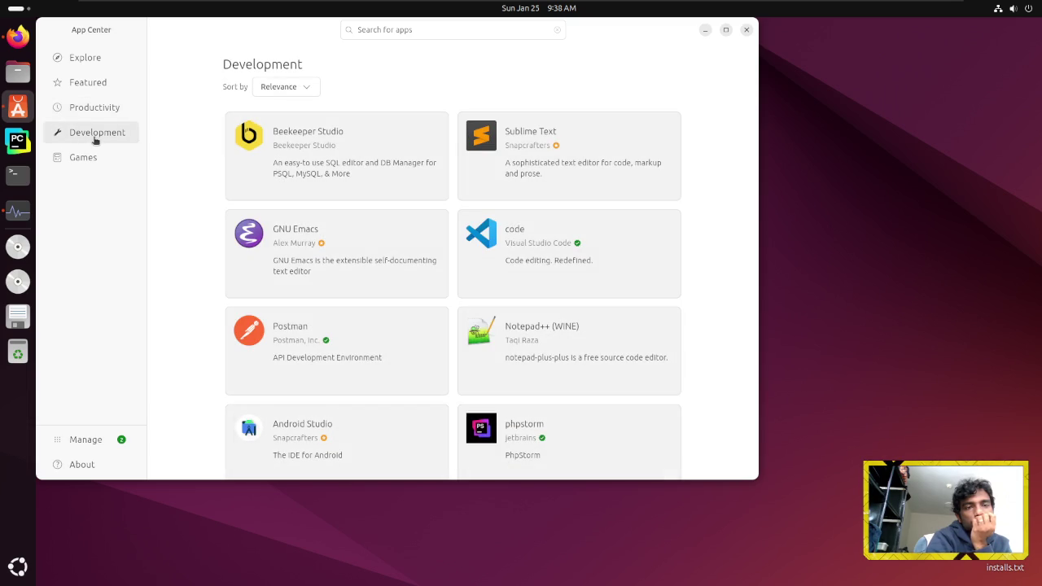
left_click(91, 110)
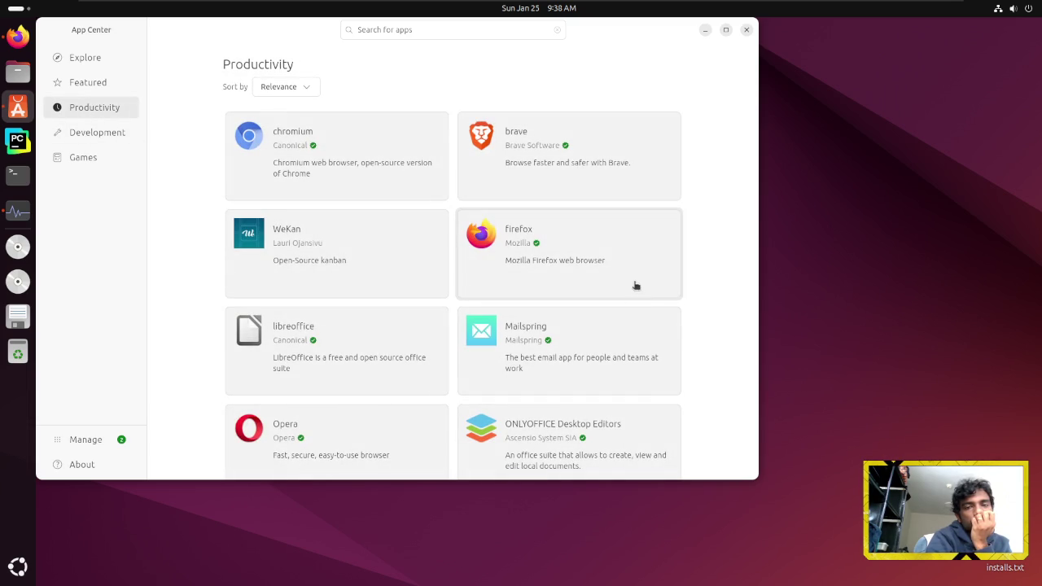
left_click(632, 288)
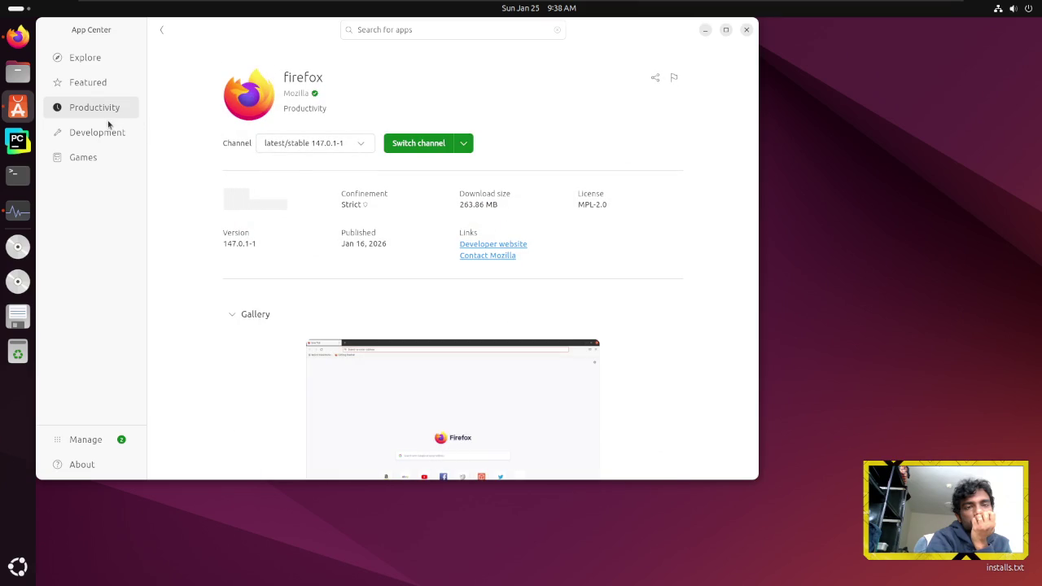
left_click(84, 139)
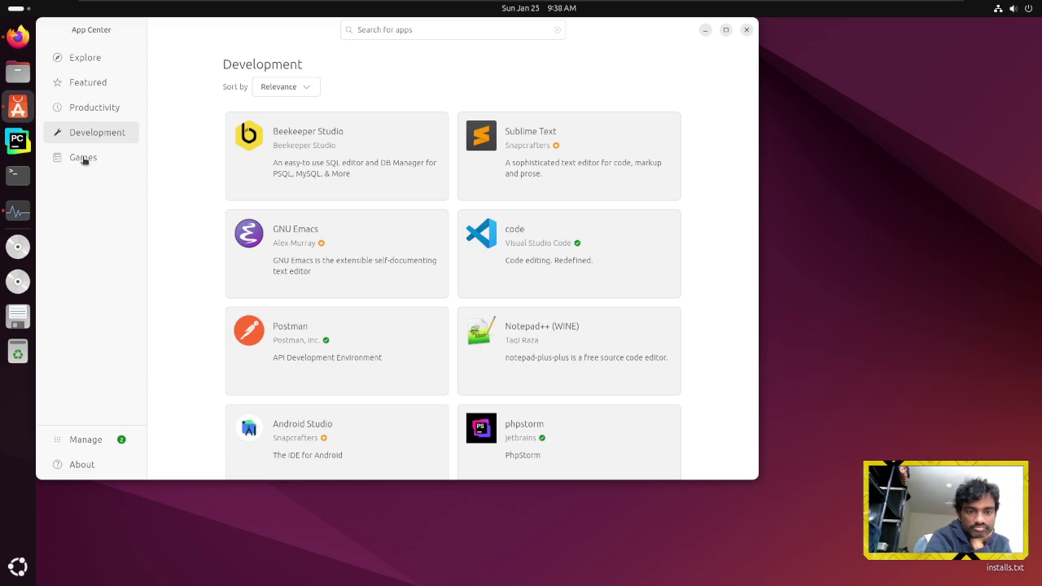
left_click(84, 159)
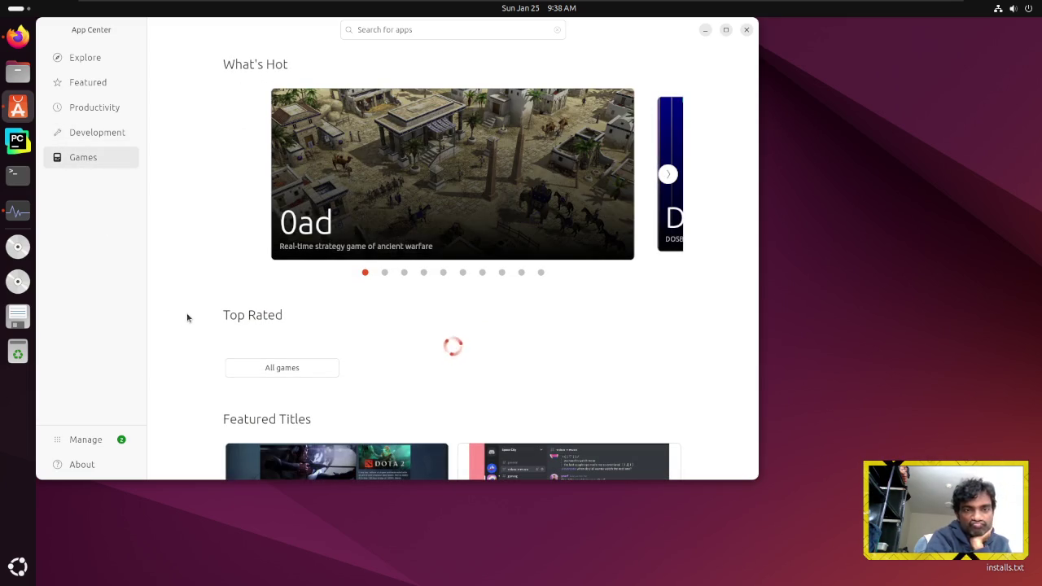
left_click(78, 440)
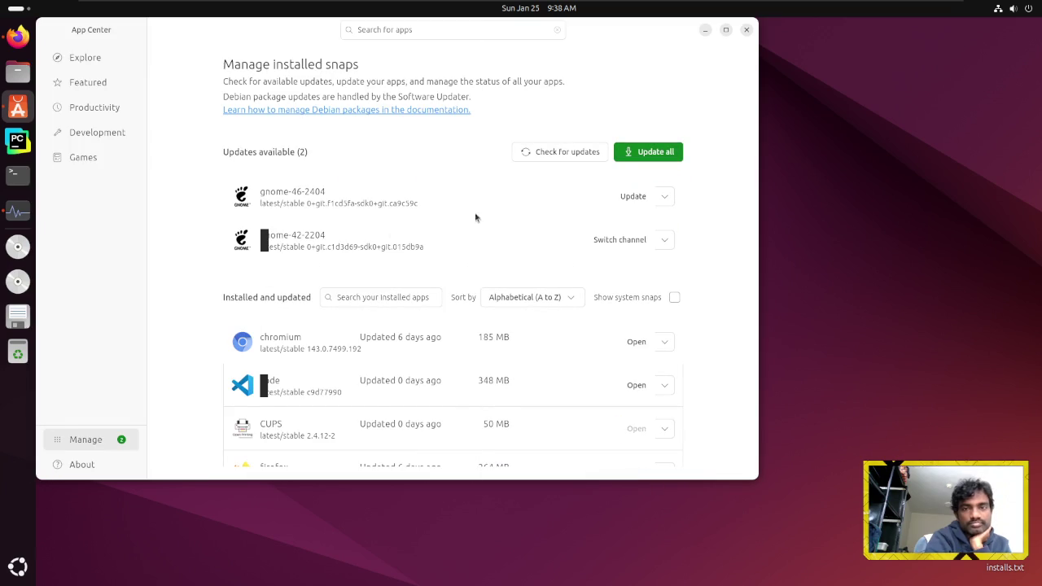
Open and close firefox's snap options, toggle Show system snaps on and off, then close App Center
scroll(351, 382, "down", 2)
left_click(663, 416)
left_click(664, 416)
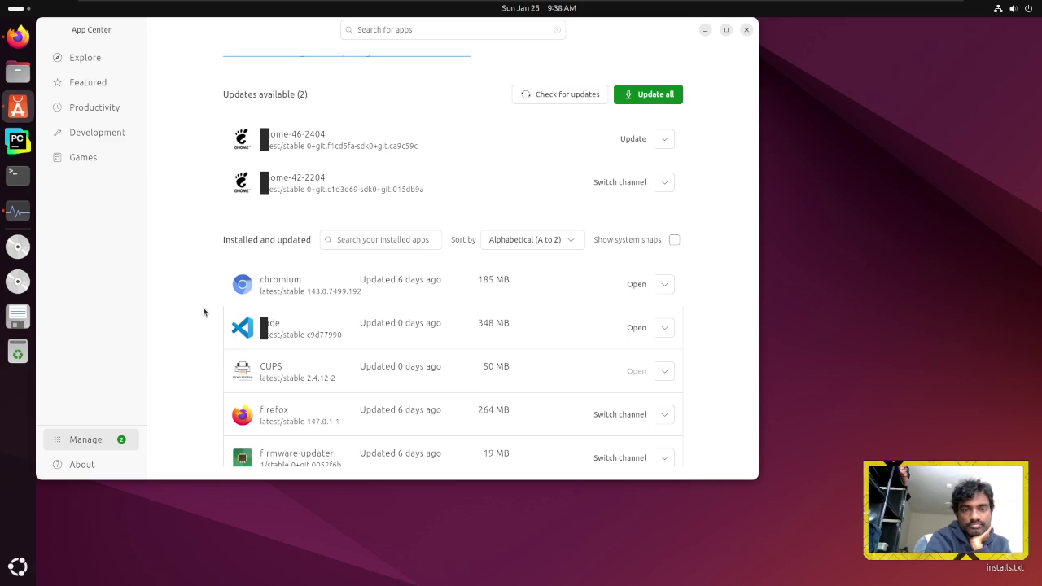
scroll(203, 312, "down", 5)
scroll(203, 312, "up", 6)
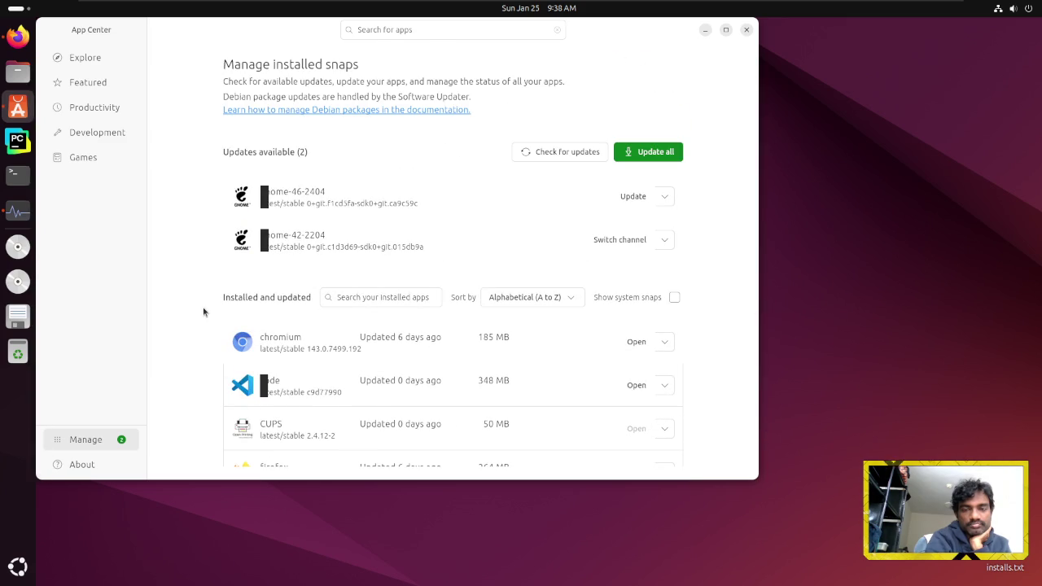
left_click(676, 297)
left_click(675, 297)
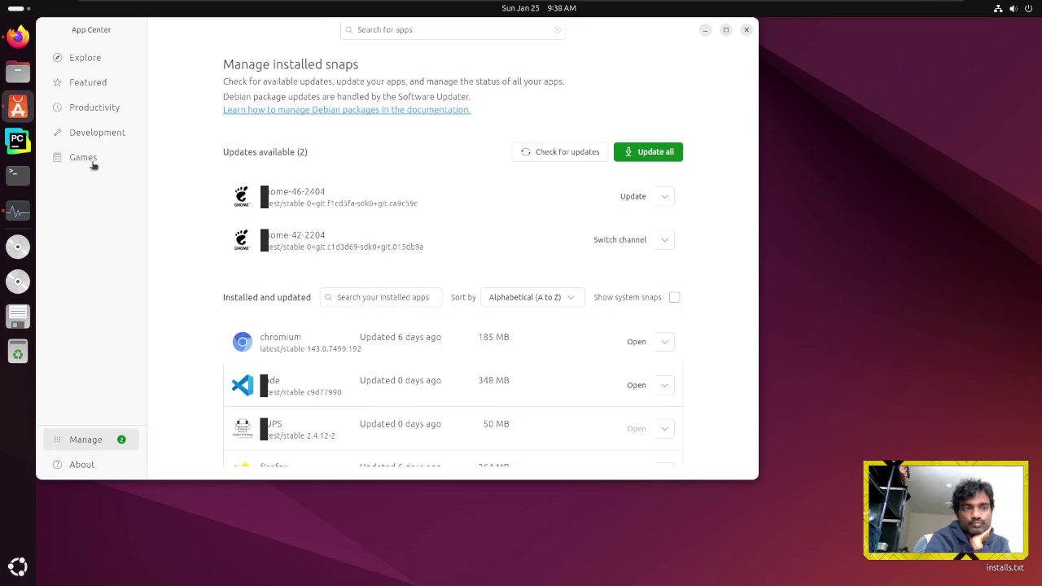
left_click(746, 30)
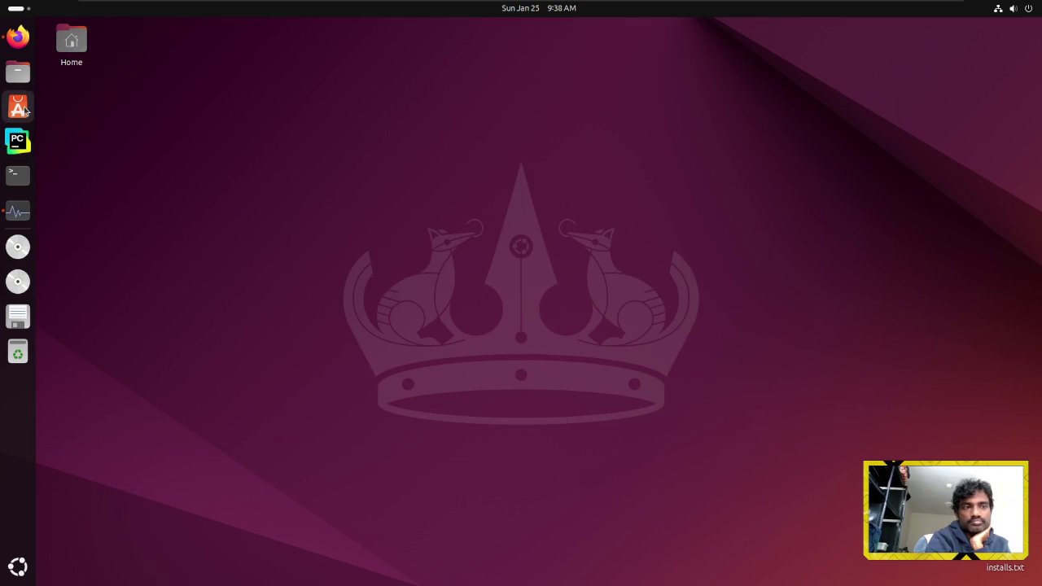
left_click(24, 109)
Search App Center for music apps and scroll through the results
left_click(362, 29)
type("music")
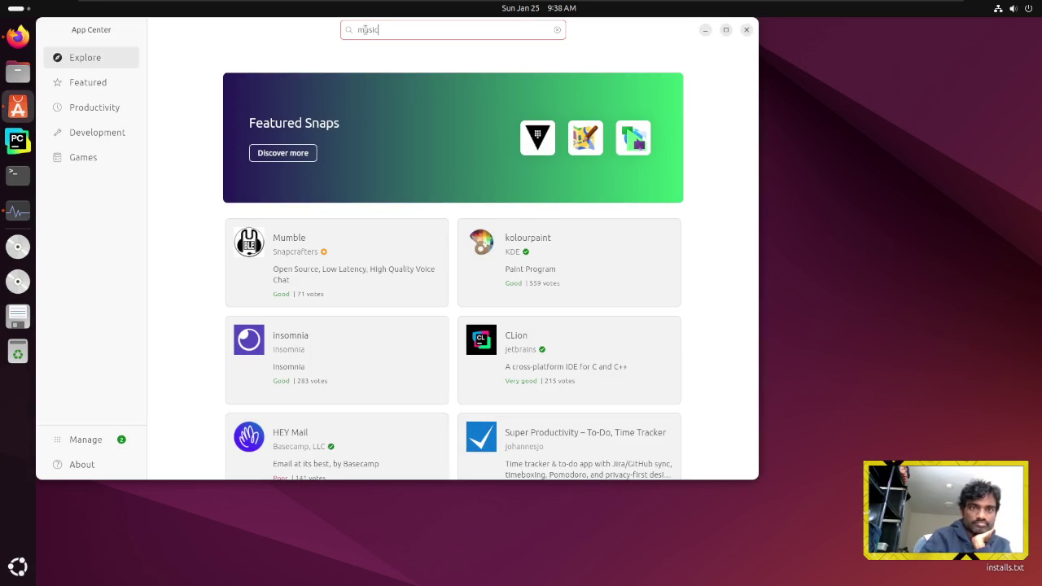
key("Return")
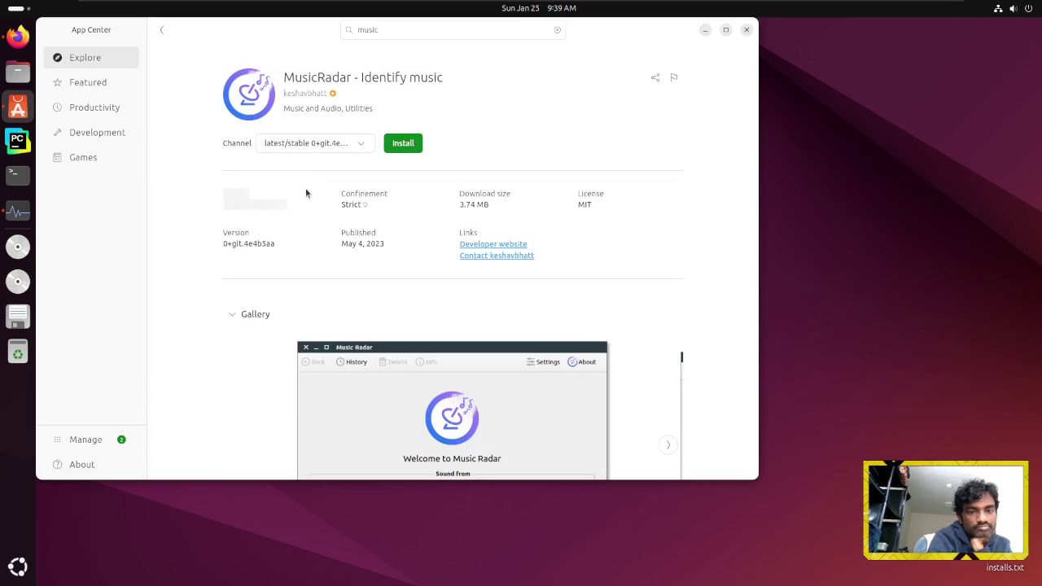
scroll(350, 236, "down", 2)
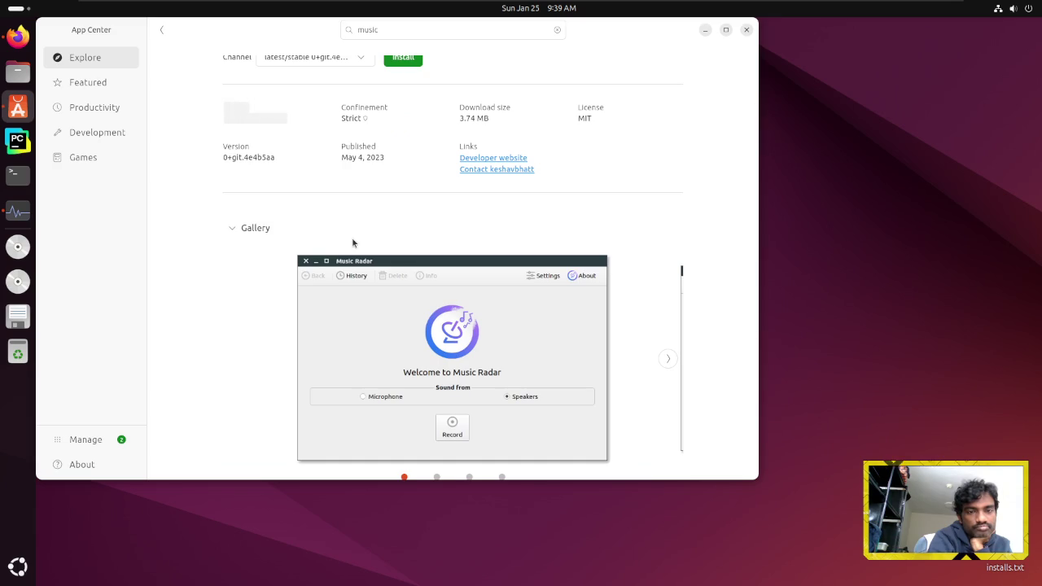
scroll(353, 243, "up", 2)
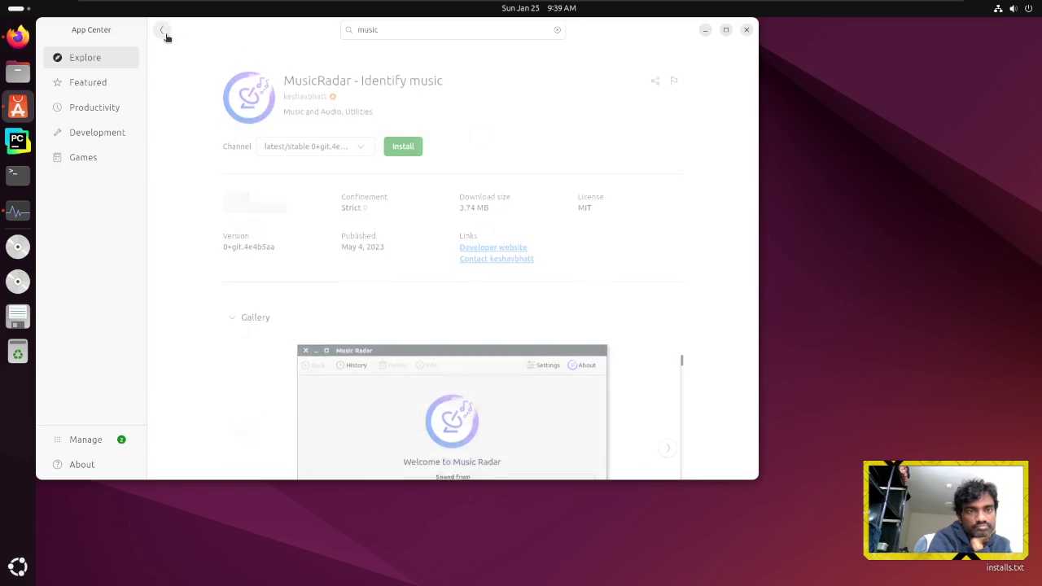
left_click(165, 36)
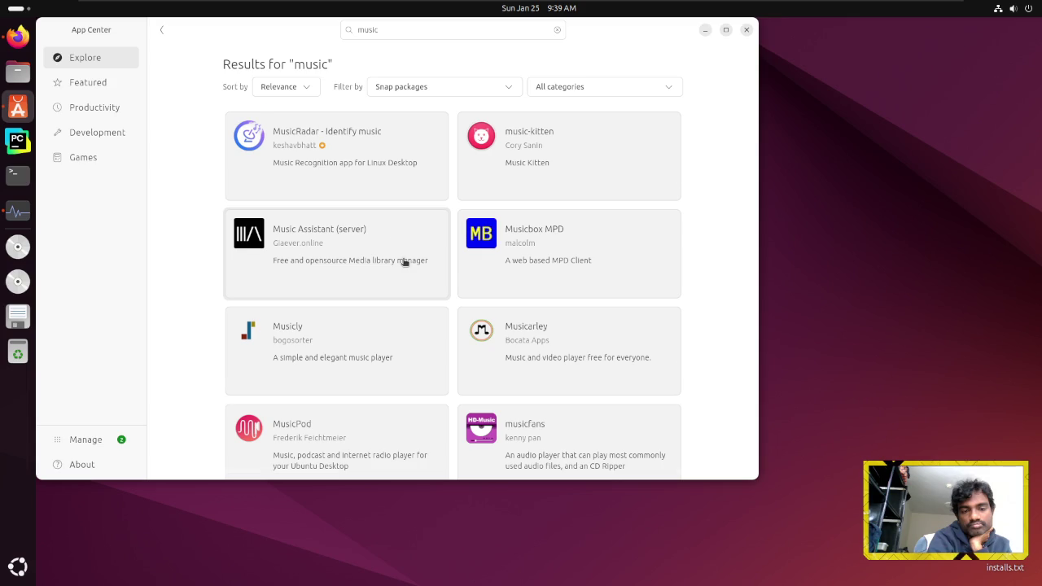
scroll(405, 262, "down", 3)
scroll(403, 261, "down", 1)
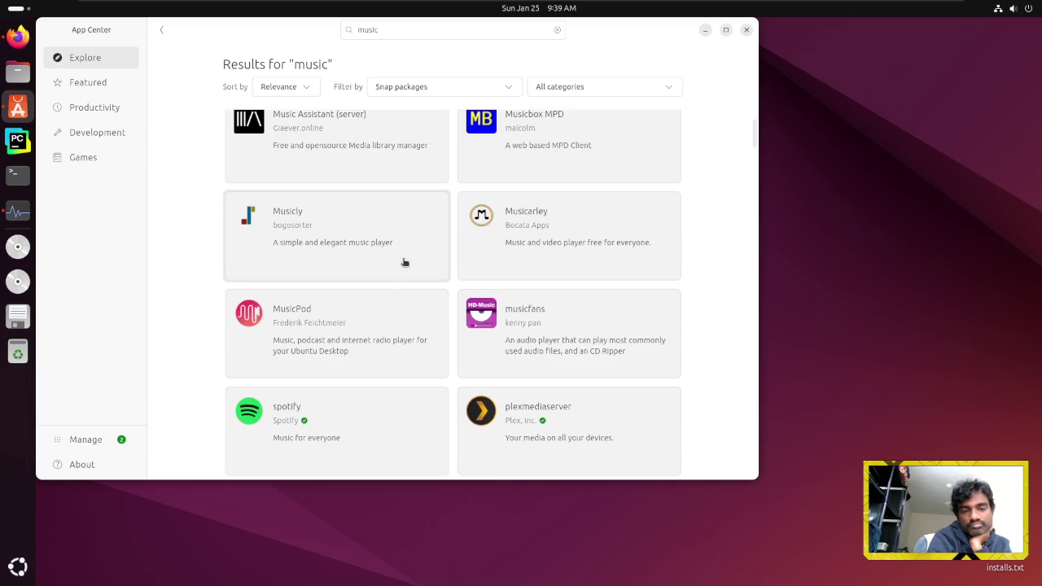
scroll(390, 419, "down", 1)
scroll(390, 415, "down", 4)
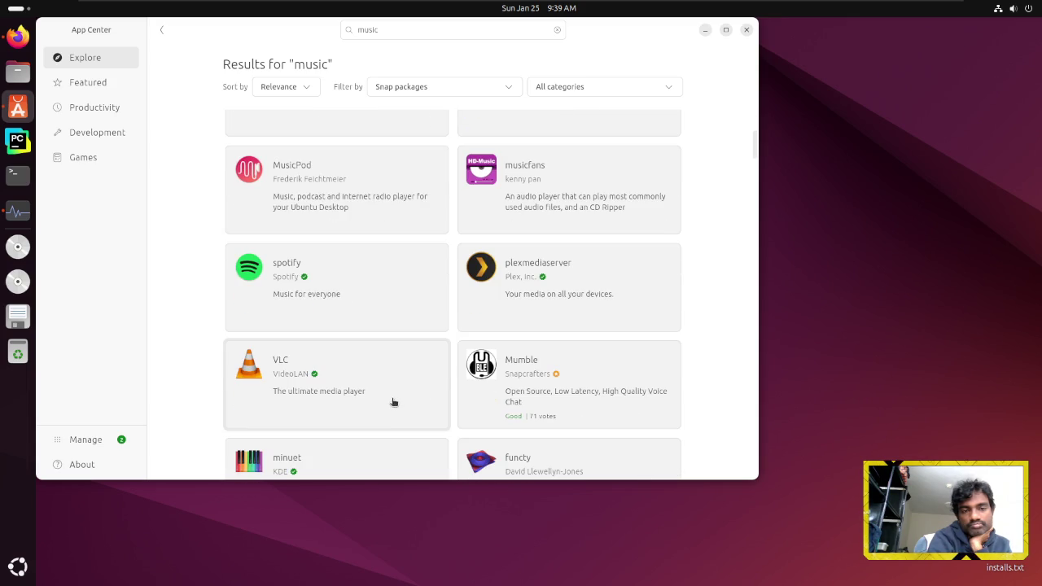
View MusicPod's details page and screenshots, then return to the music results
left_click(375, 205)
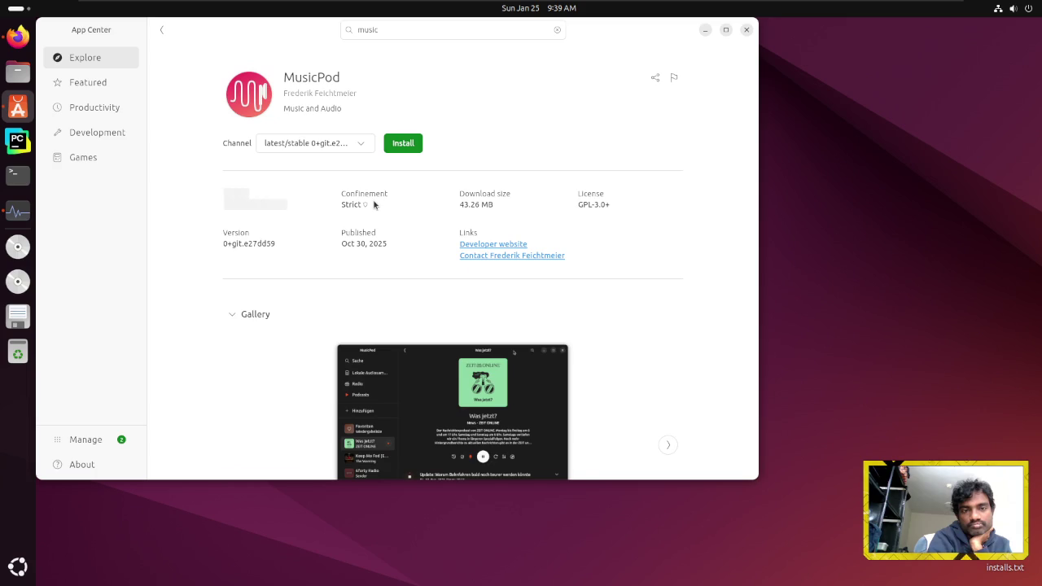
scroll(373, 204, "down", 4)
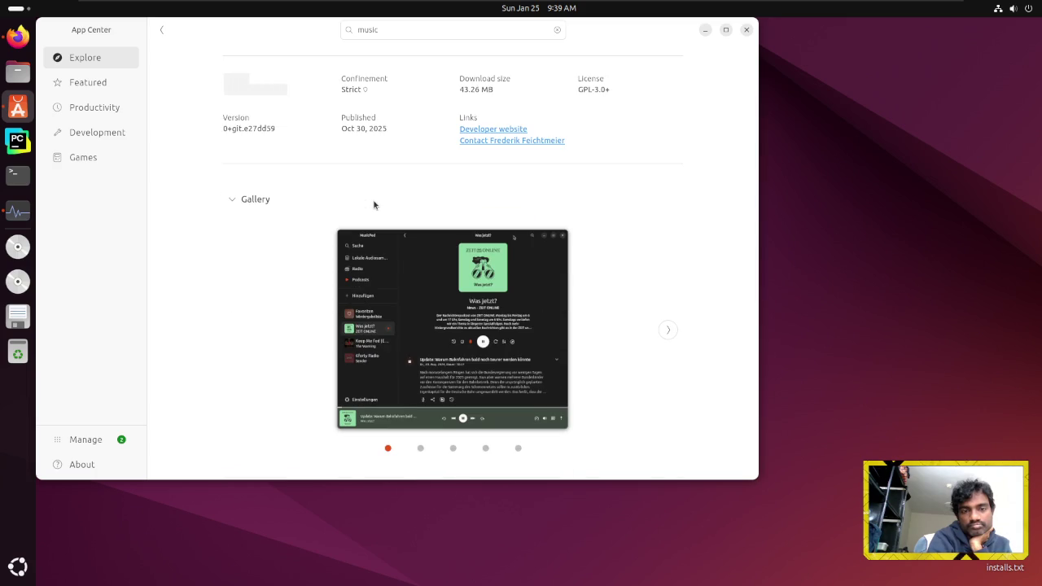
scroll(373, 204, "down", 3)
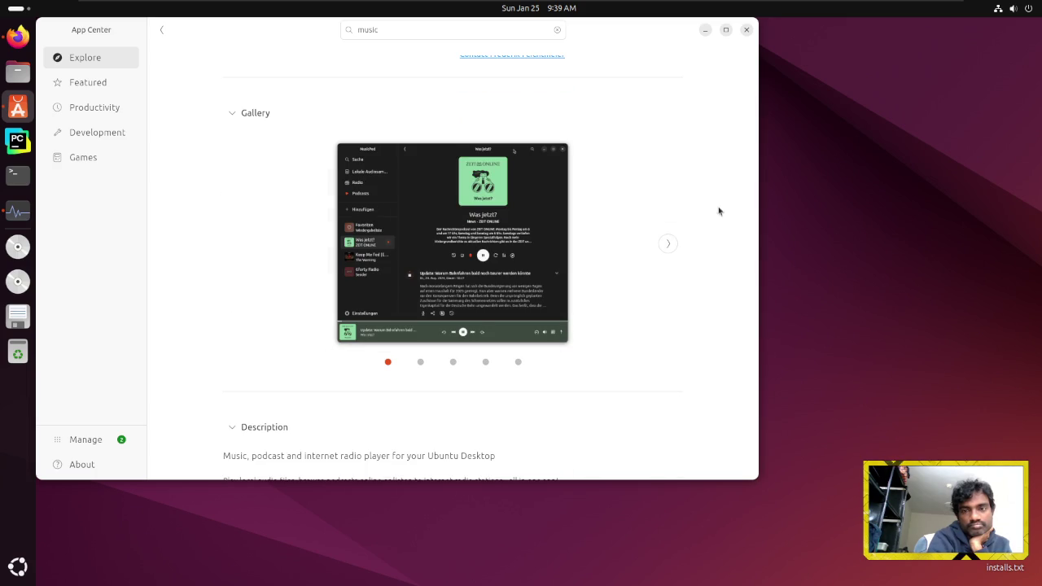
scroll(462, 328, "down", 5)
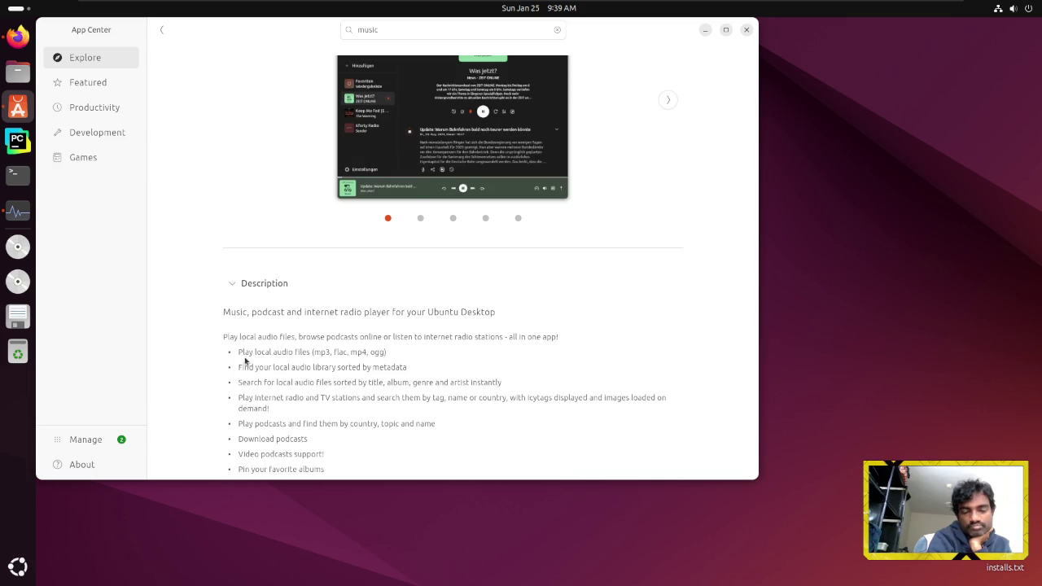
scroll(393, 358, "down", 1)
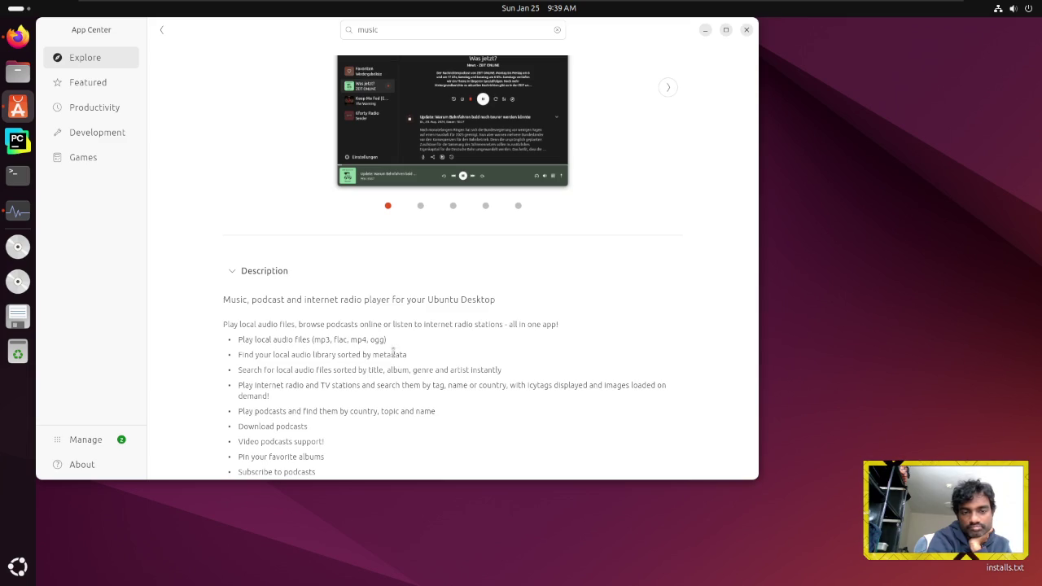
scroll(394, 350, "down", 1)
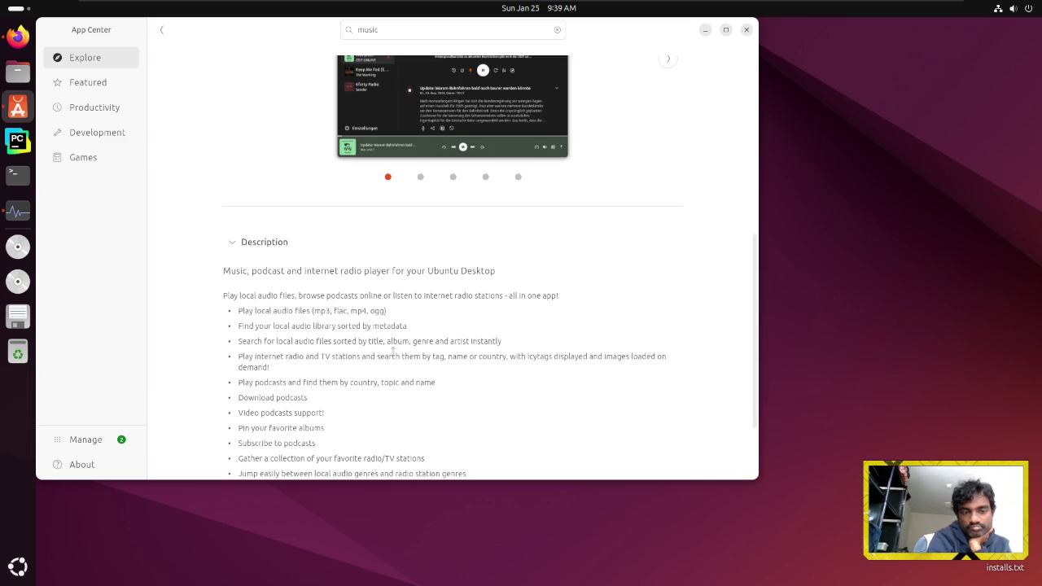
scroll(396, 346, "down", 1)
scroll(396, 342, "up", 5)
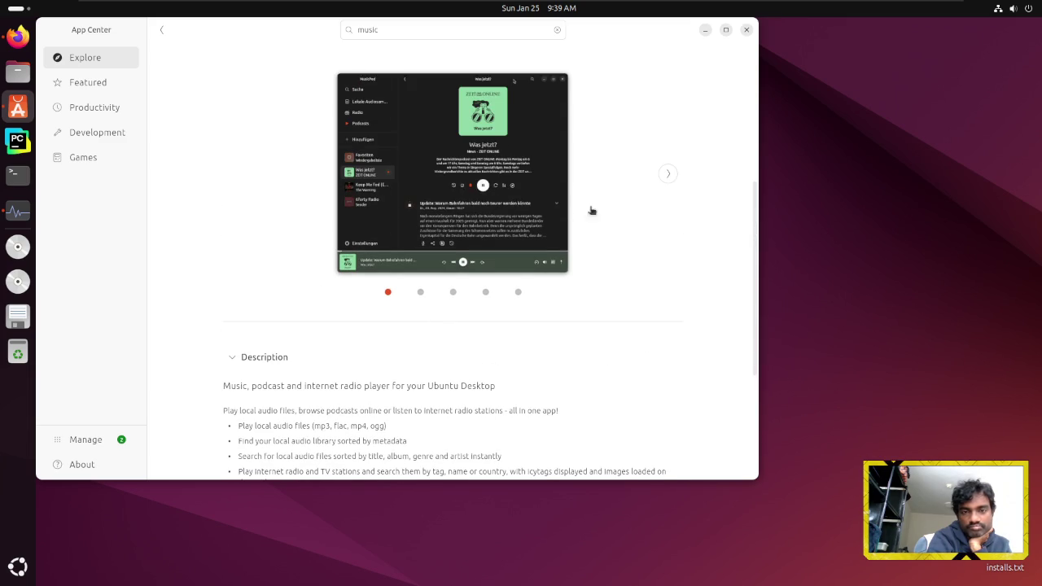
left_click(660, 174)
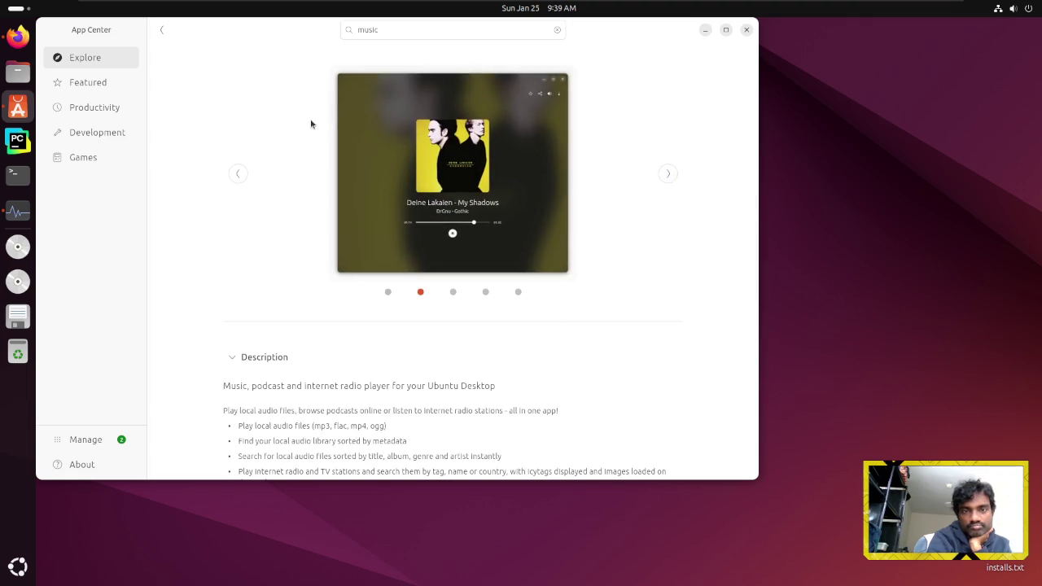
scroll(309, 126, "up", 5)
left_click(164, 31)
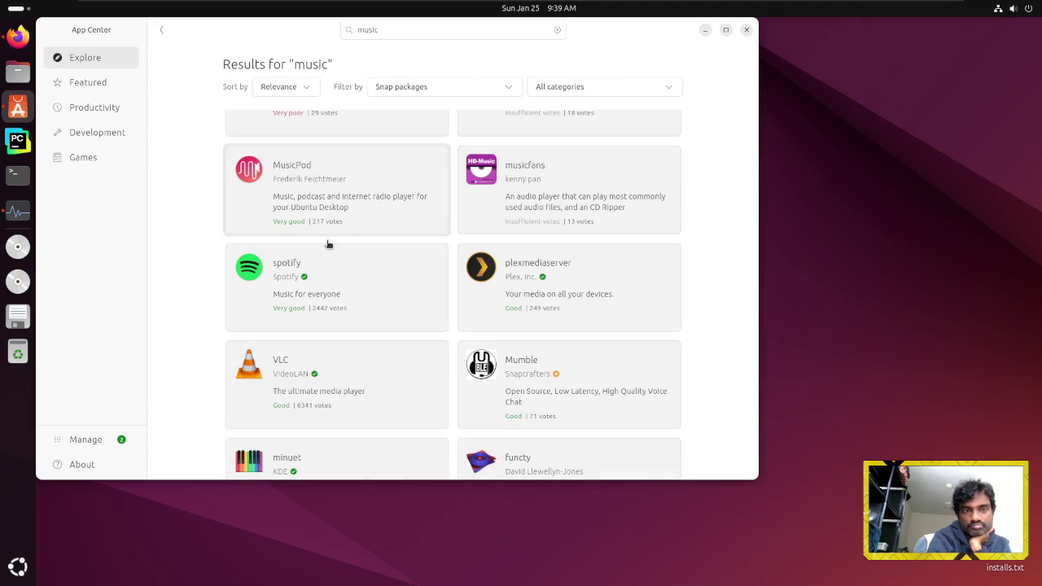
View Spotify's details and screenshots, then close App Center and bring Firefox back
scroll(362, 308, "up", 3)
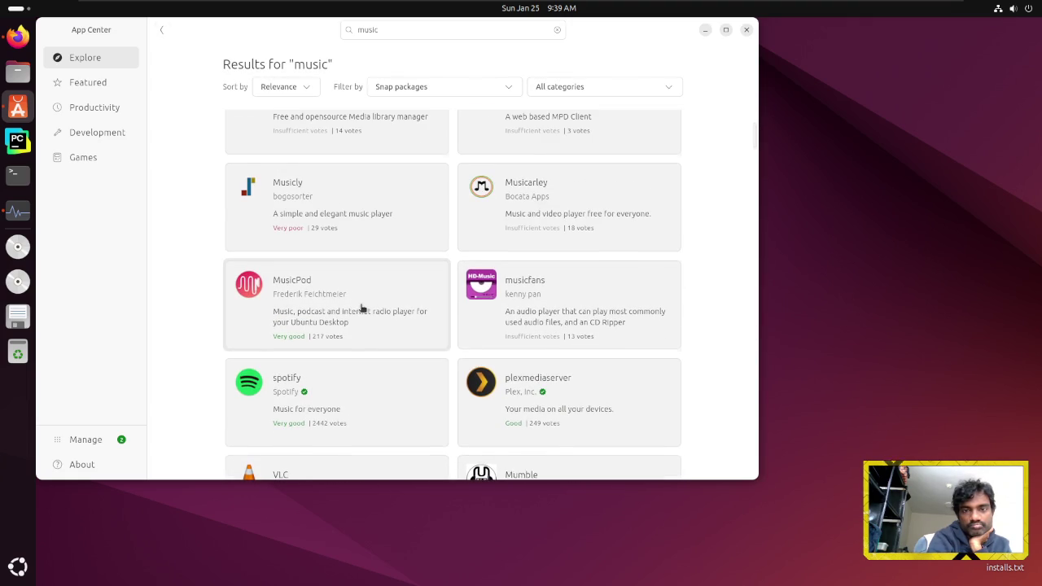
scroll(362, 307, "up", 2)
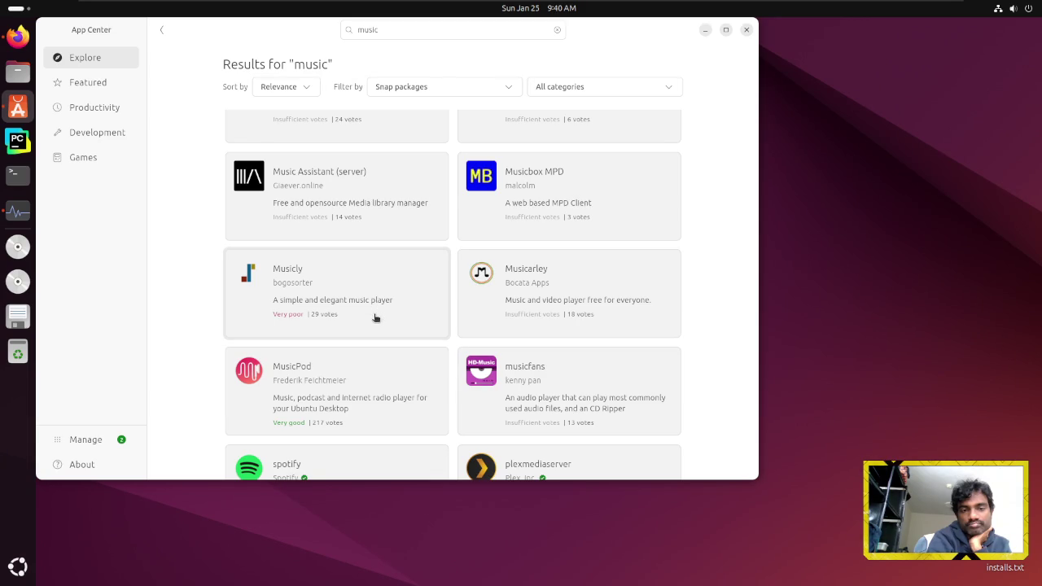
scroll(372, 224, "up", 2)
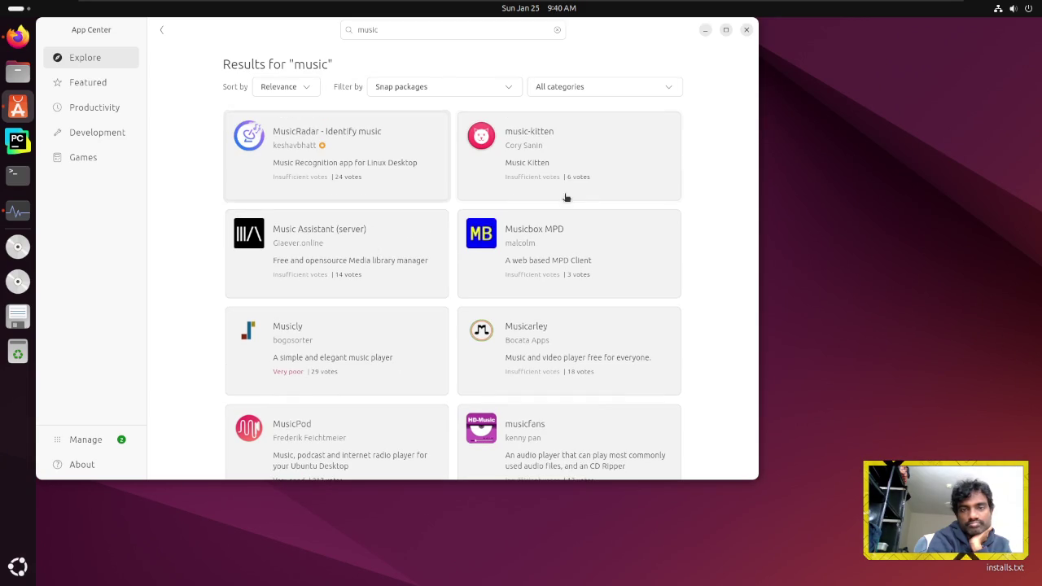
scroll(341, 288, "down", 3)
scroll(338, 289, "down", 3)
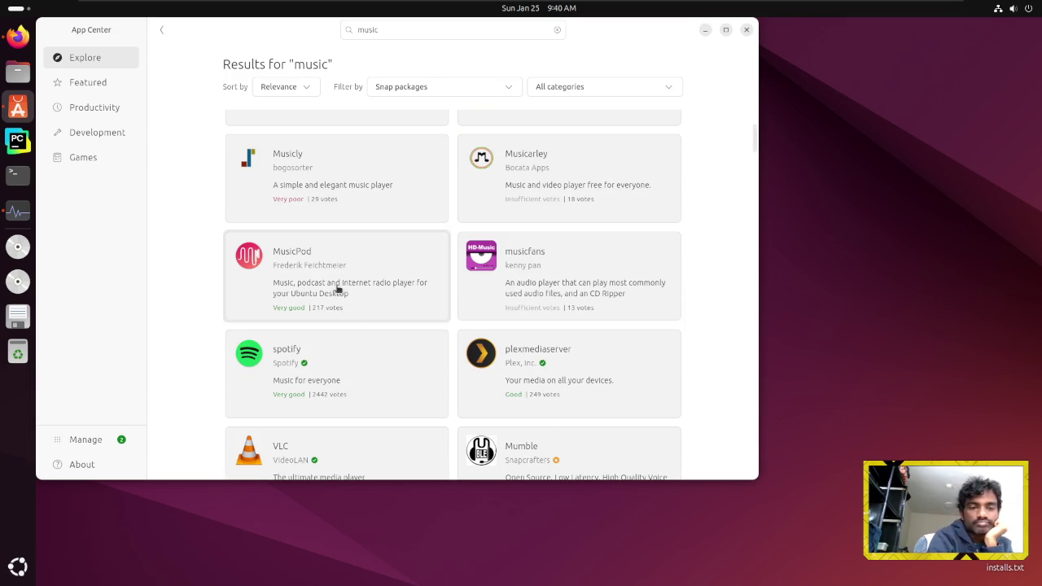
left_click(377, 365)
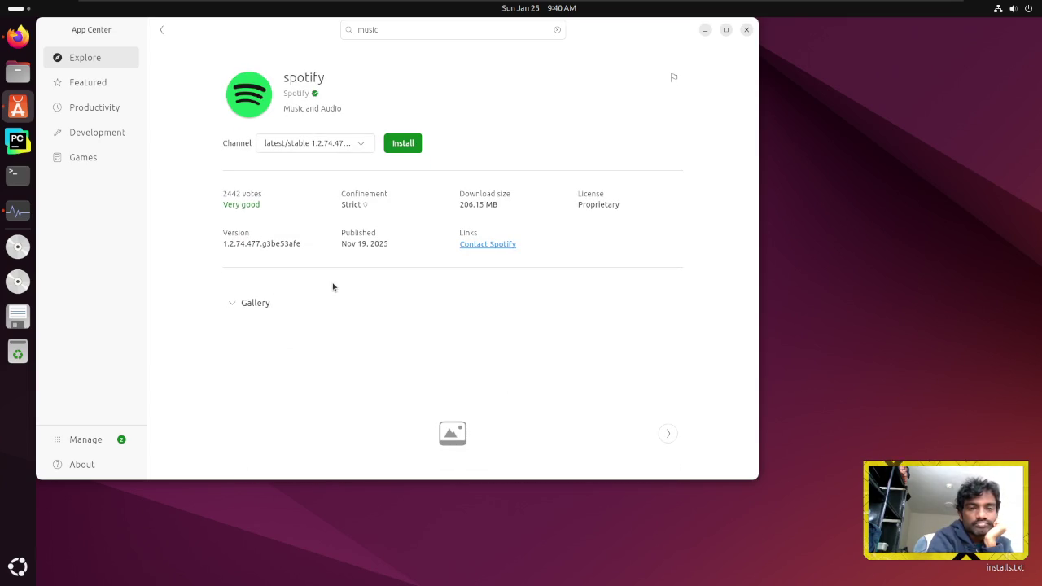
scroll(351, 291, "down", 4)
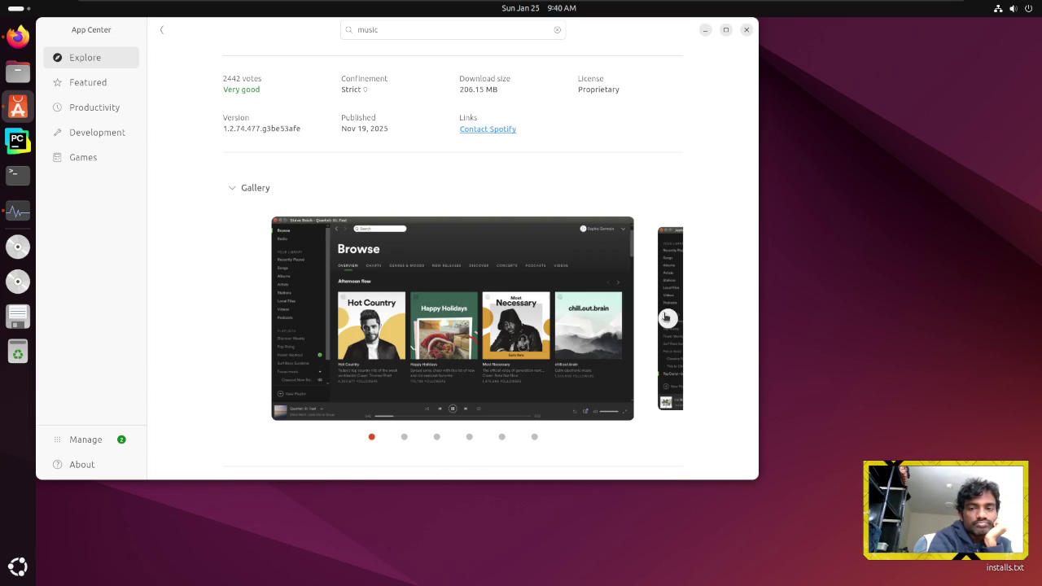
left_click(665, 318)
scroll(664, 317, "up", 4)
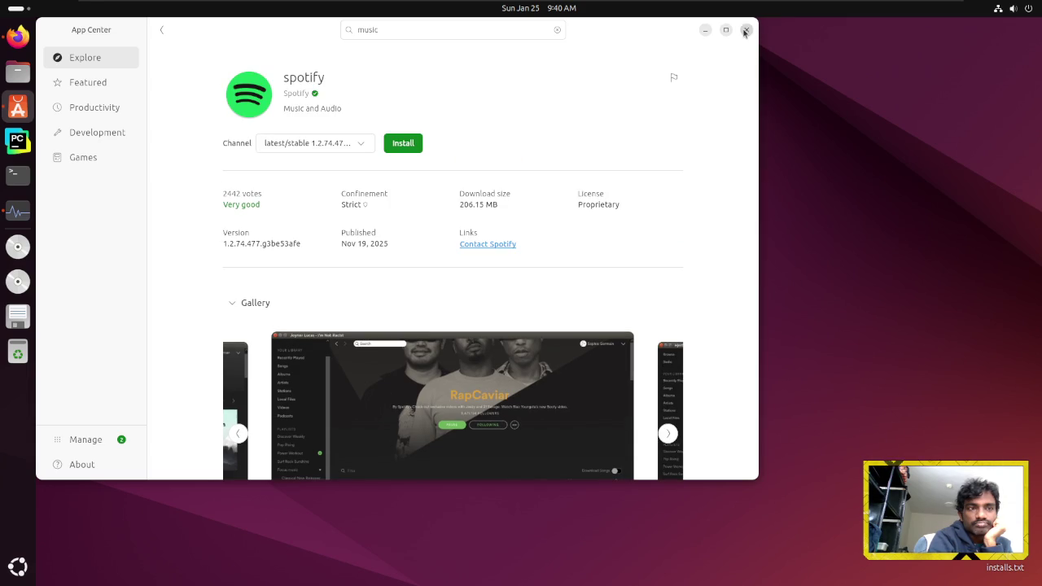
left_click(745, 32)
left_click(18, 36)
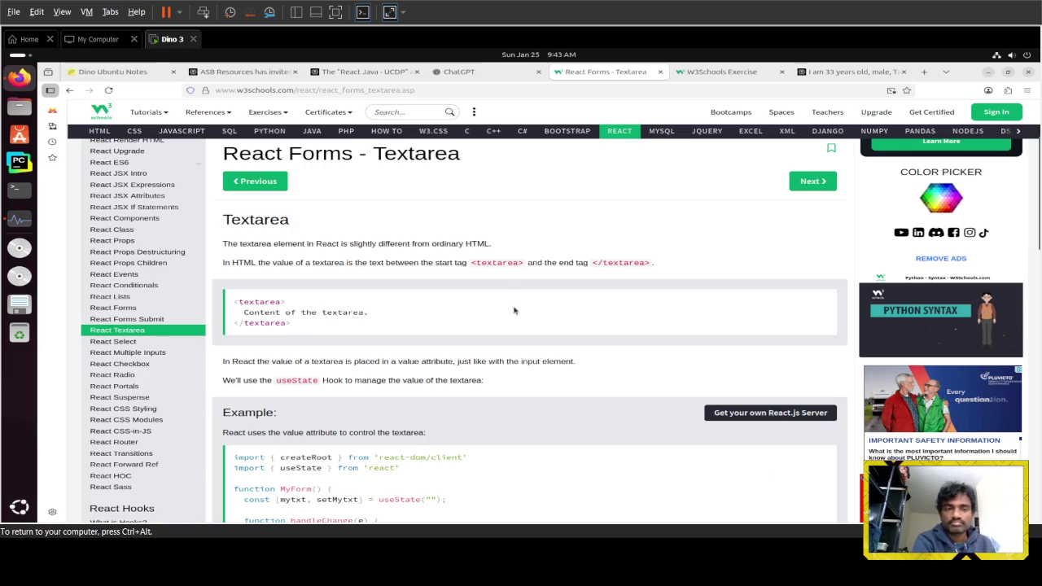
Put the Ubuntu VM in full screen on the Textarea page and lower the system volume
left_click(335, 11)
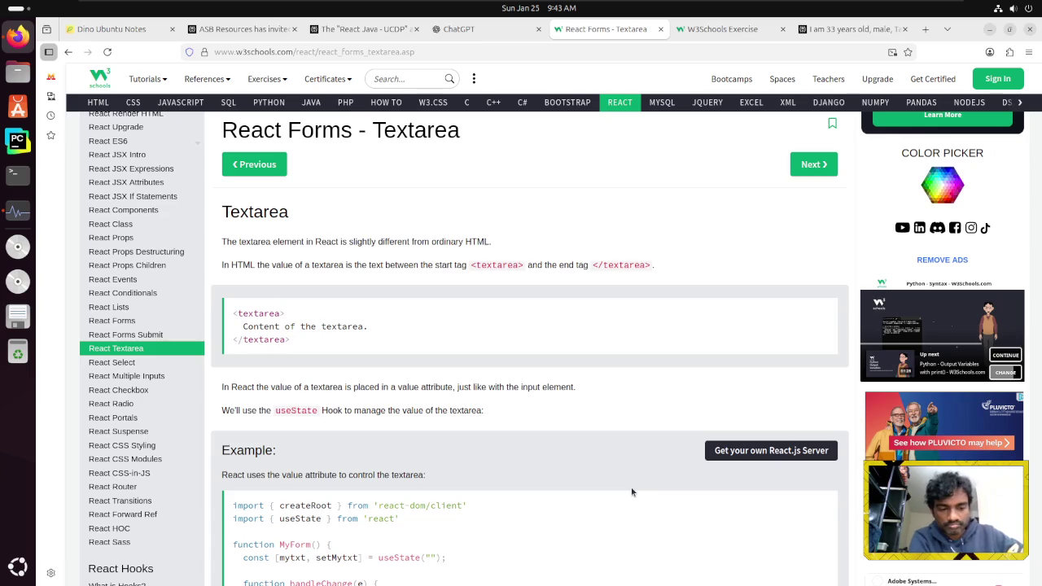
key("XF86AudioRaiseVolume")
key("XF86AudioRaiseVolume")
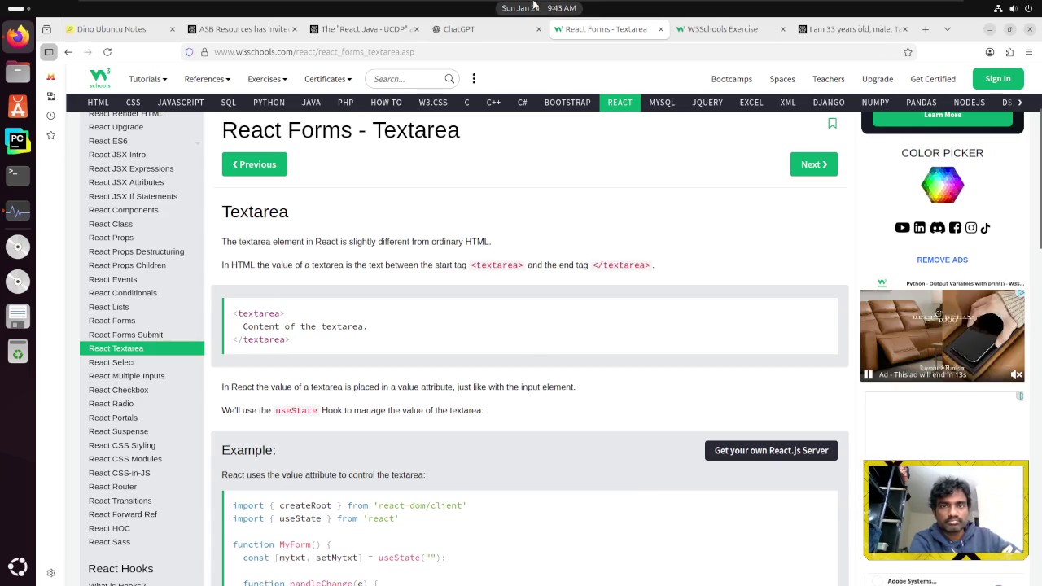
left_click(454, 8)
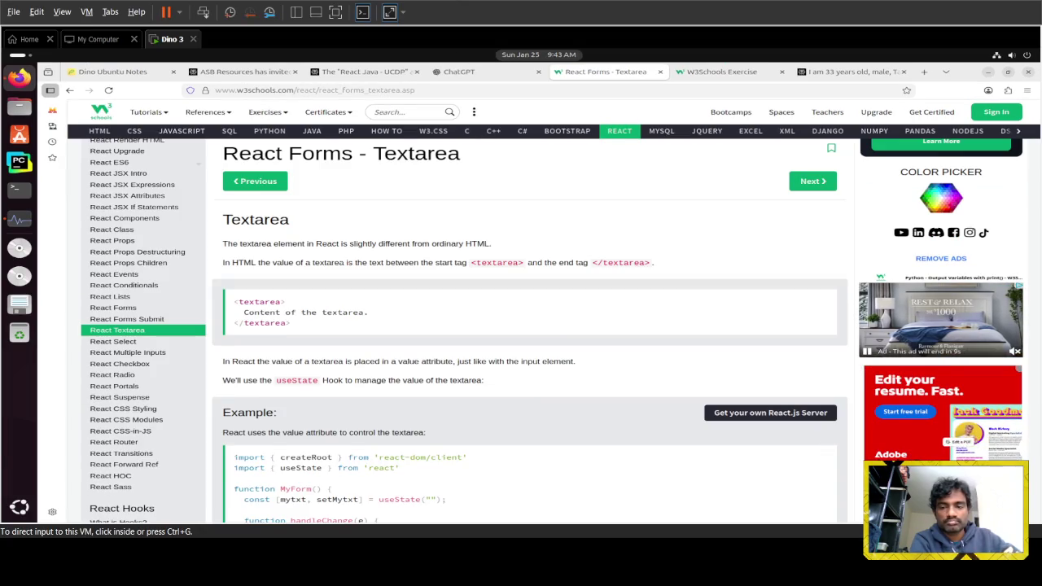
left_click(335, 12)
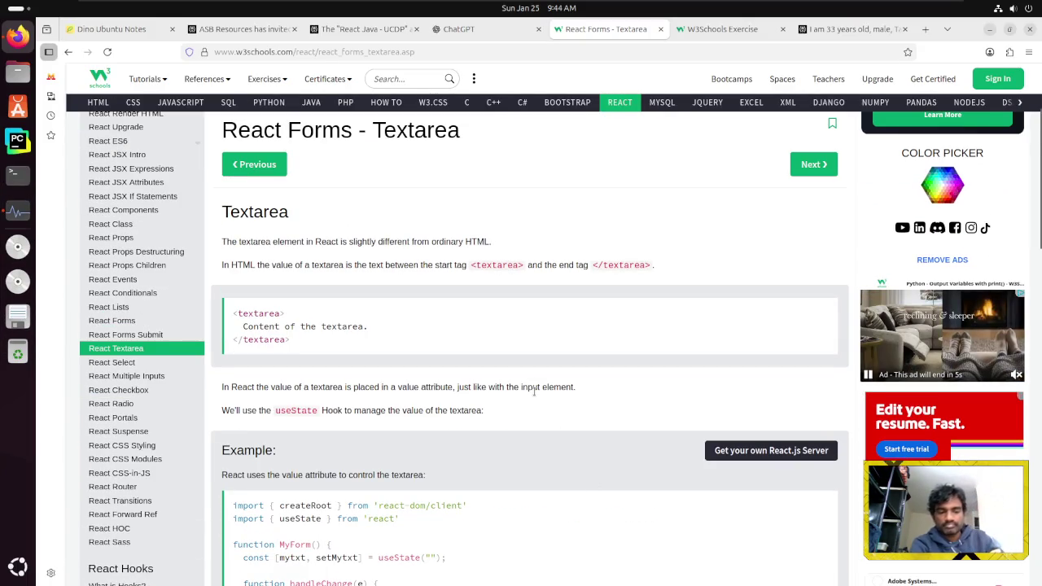
key("XF86AudioLowerVolume")
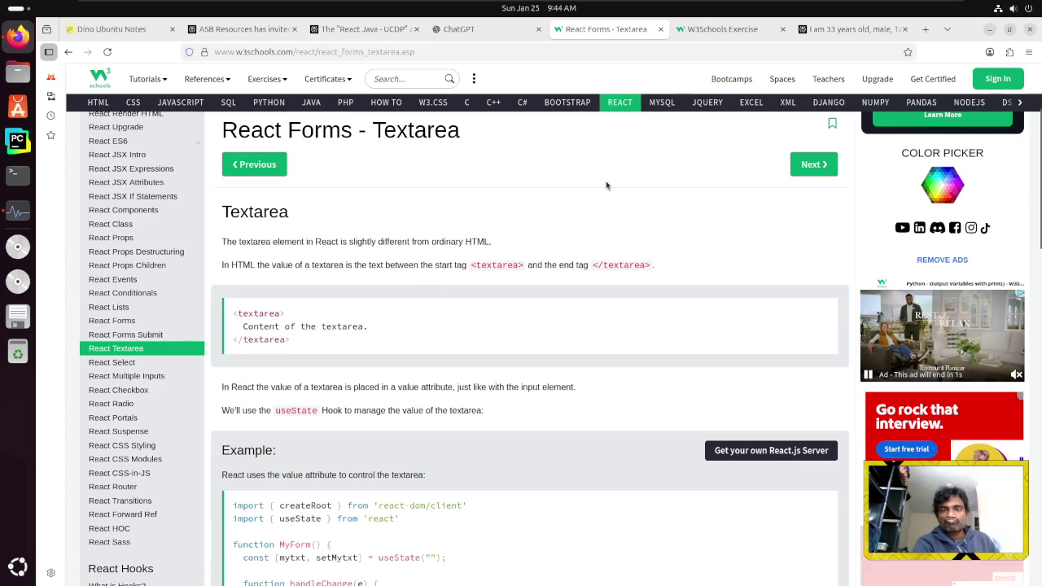
scroll(625, 278, "down", 3)
Scroll down to the textarea Example code block with useState and MyForm
scroll(625, 278, "up", 1)
scroll(624, 281, "down", 1)
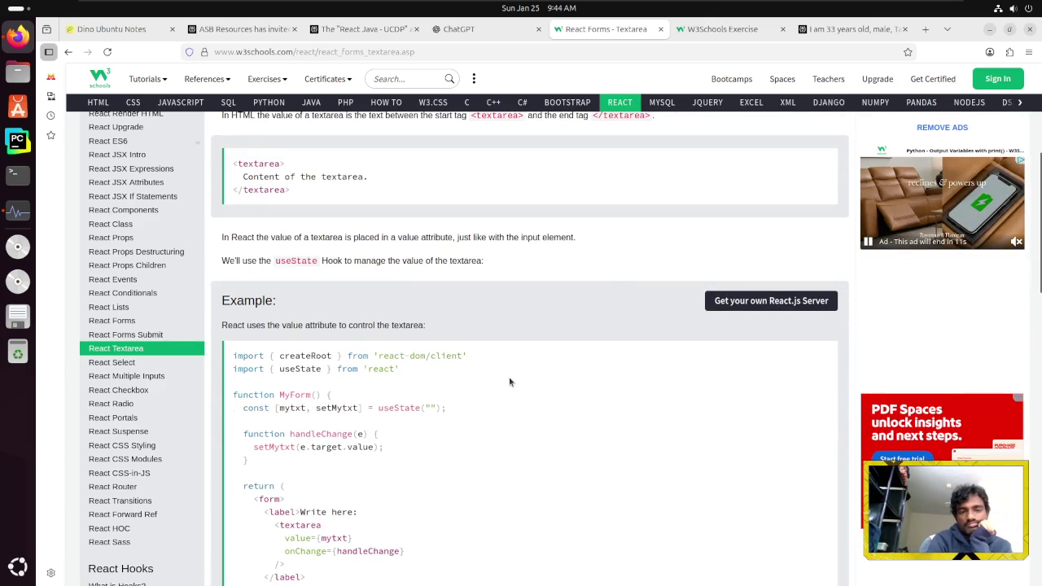
scroll(509, 379, "down", 2)
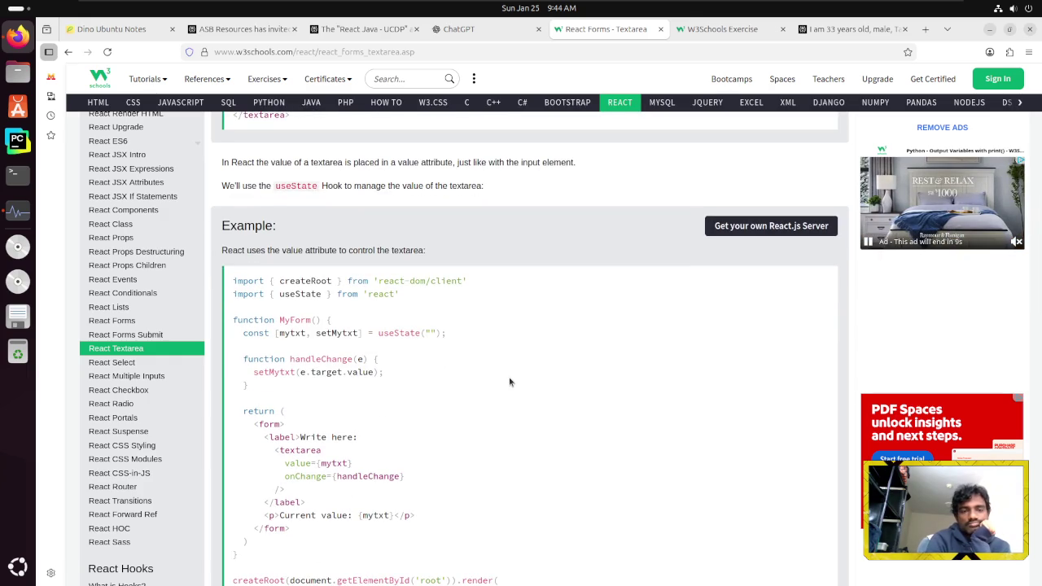
scroll(511, 386, "down", 1)
scroll(510, 386, "down", 2)
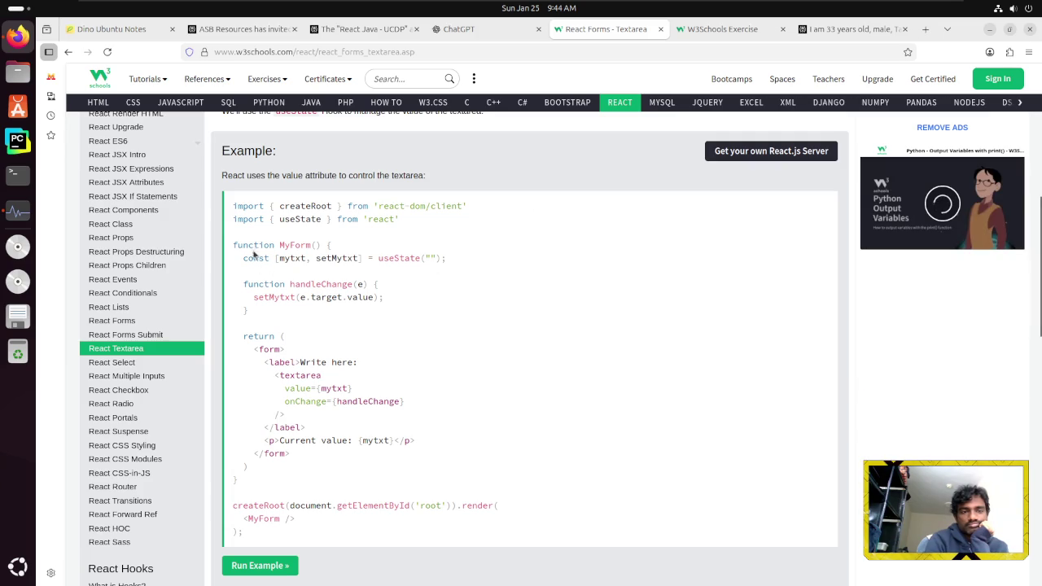
Highlight the MyForm declaration, the react-dom/client path and 'react', then exit full screen
left_click_drag(243, 246, 322, 245)
left_click(270, 270)
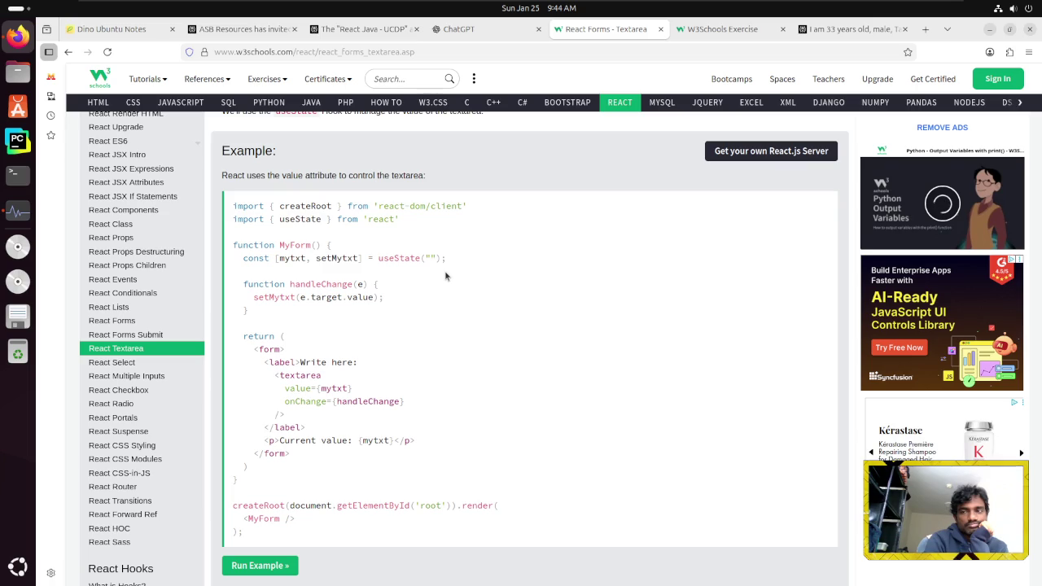
left_click_drag(382, 206, 453, 208)
left_click_drag(378, 219, 385, 221)
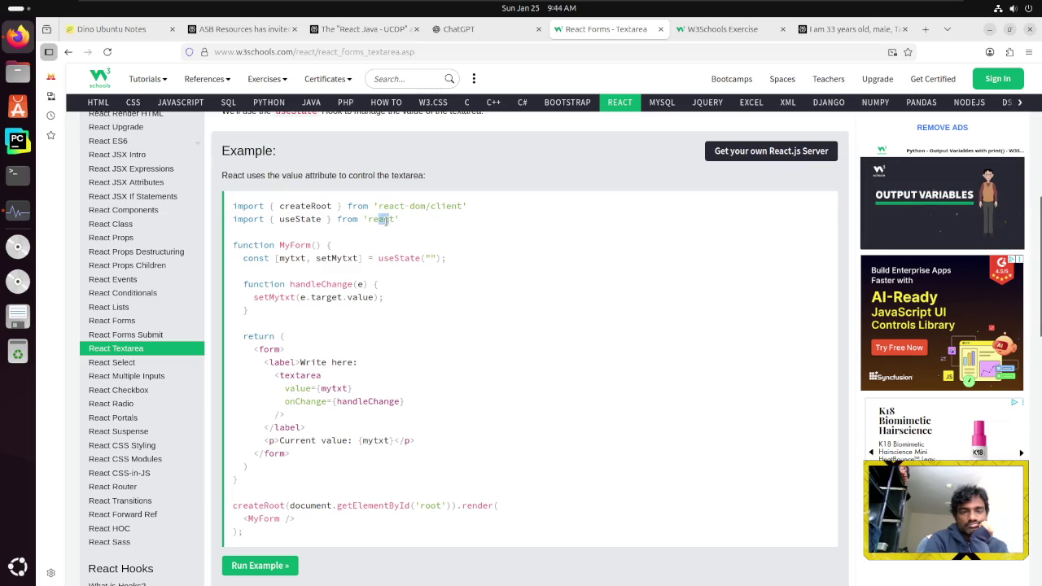
scroll(304, 394, "down", 1)
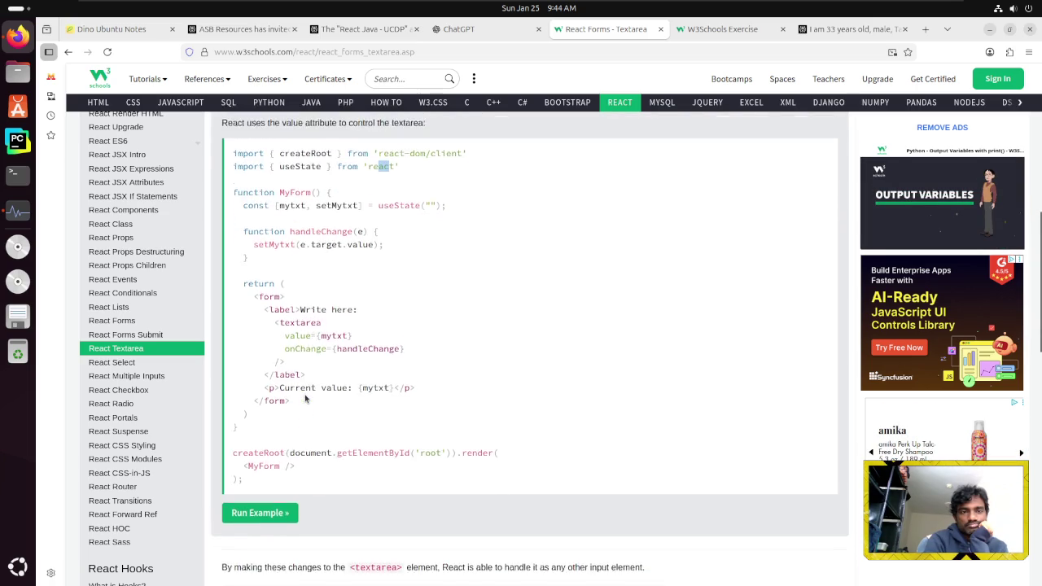
scroll(306, 398, "up", 1)
left_click(305, 398)
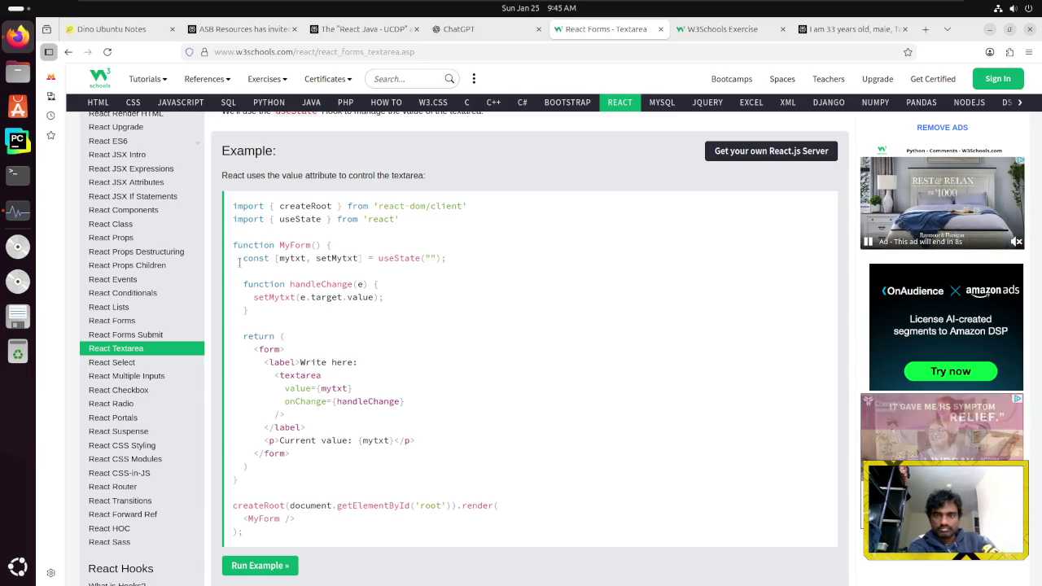
mouse_move(547, 12)
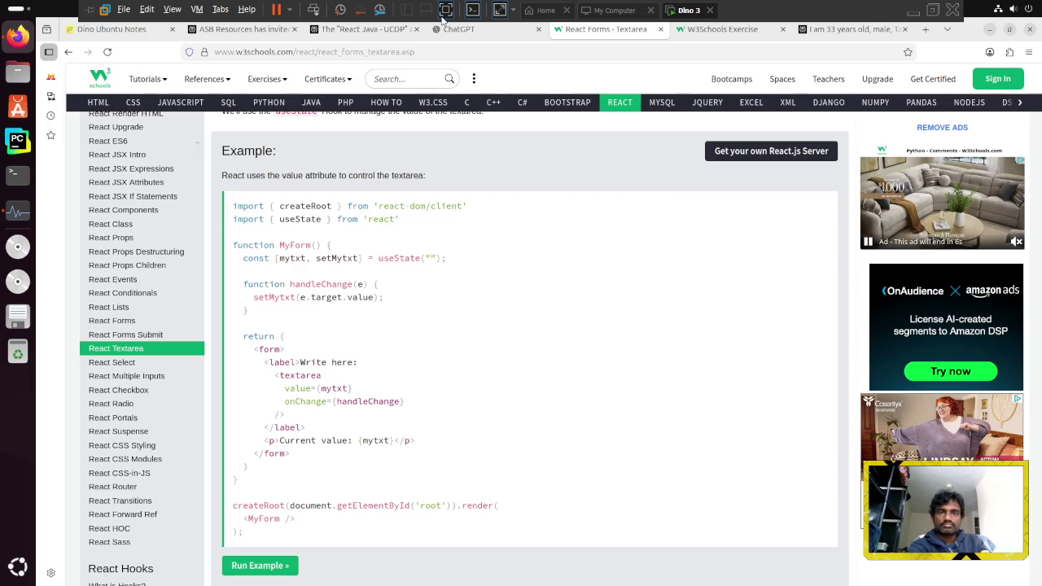
left_click(446, 11)
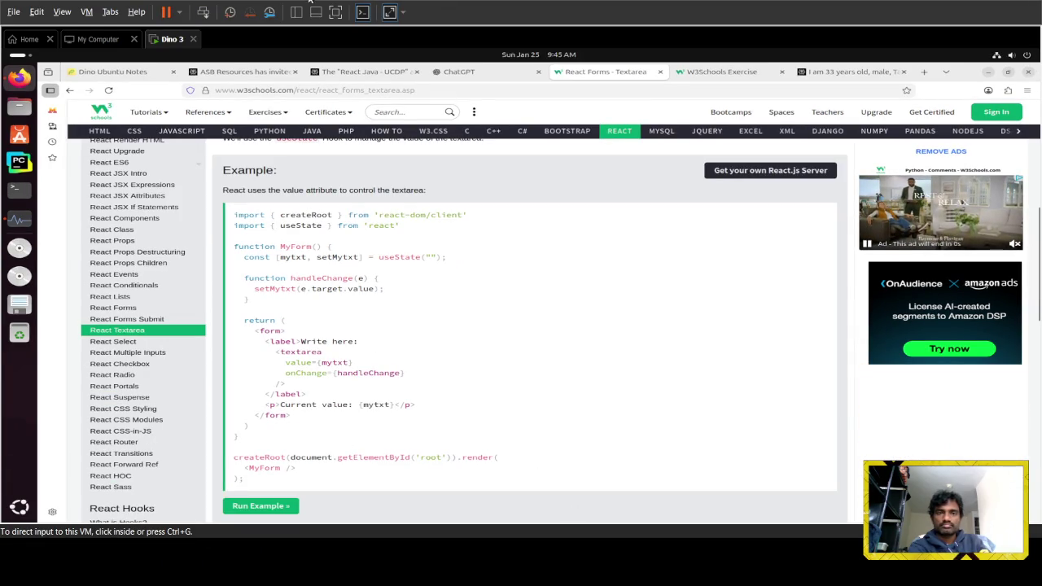
left_click(334, 12)
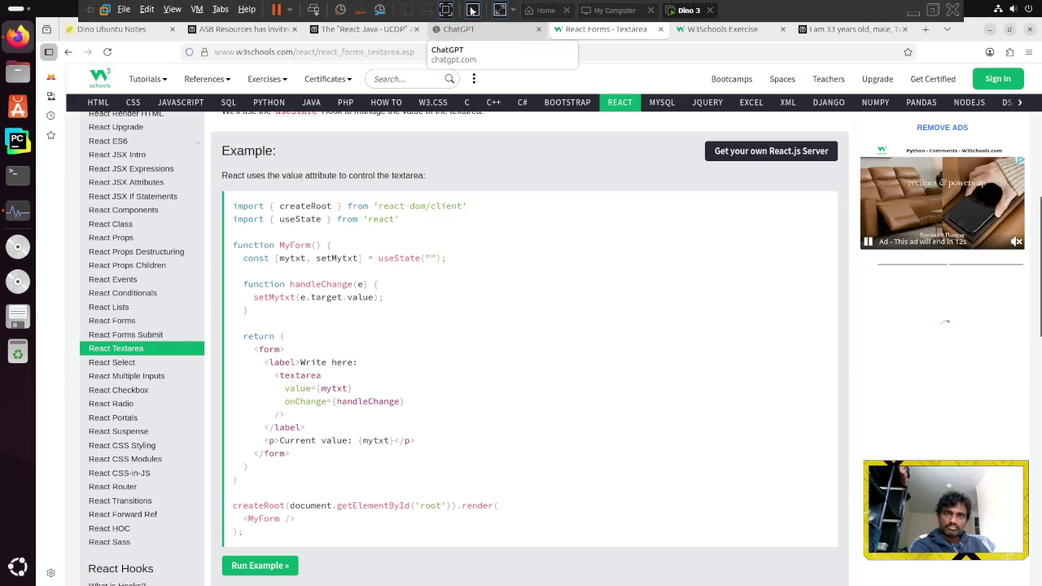
left_click(450, 15)
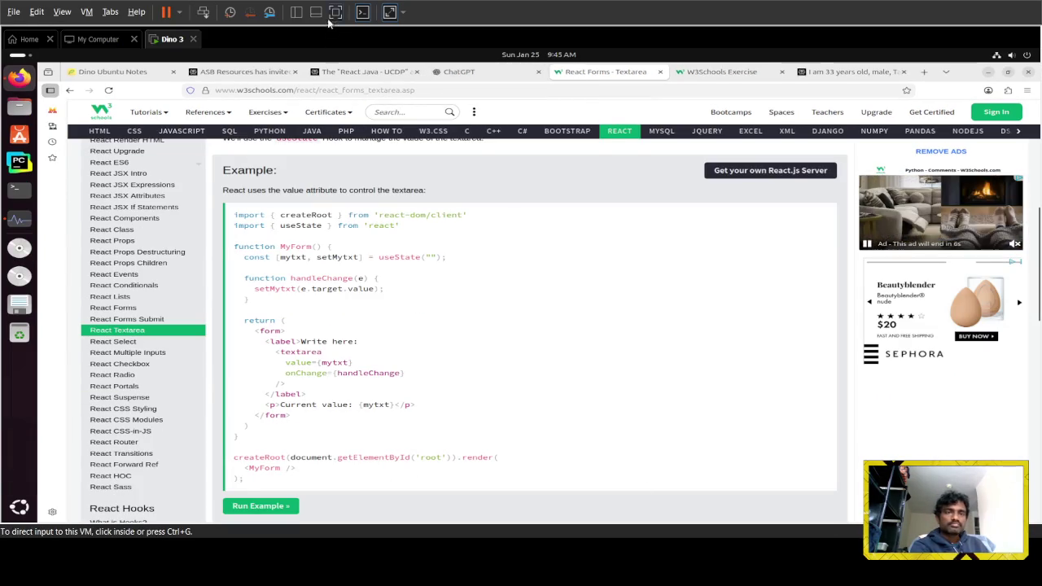
left_click(334, 12)
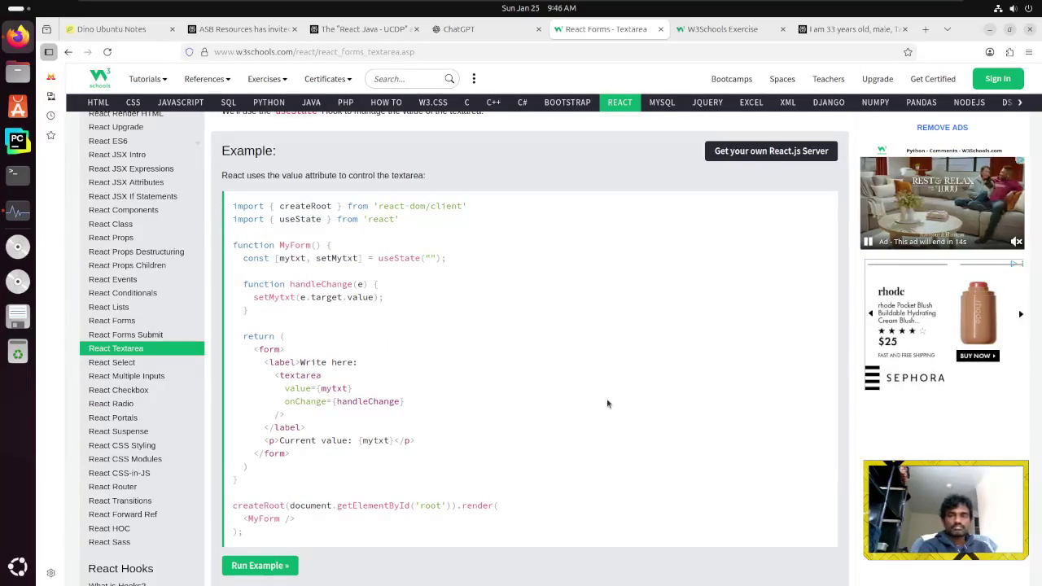
left_click(445, 7)
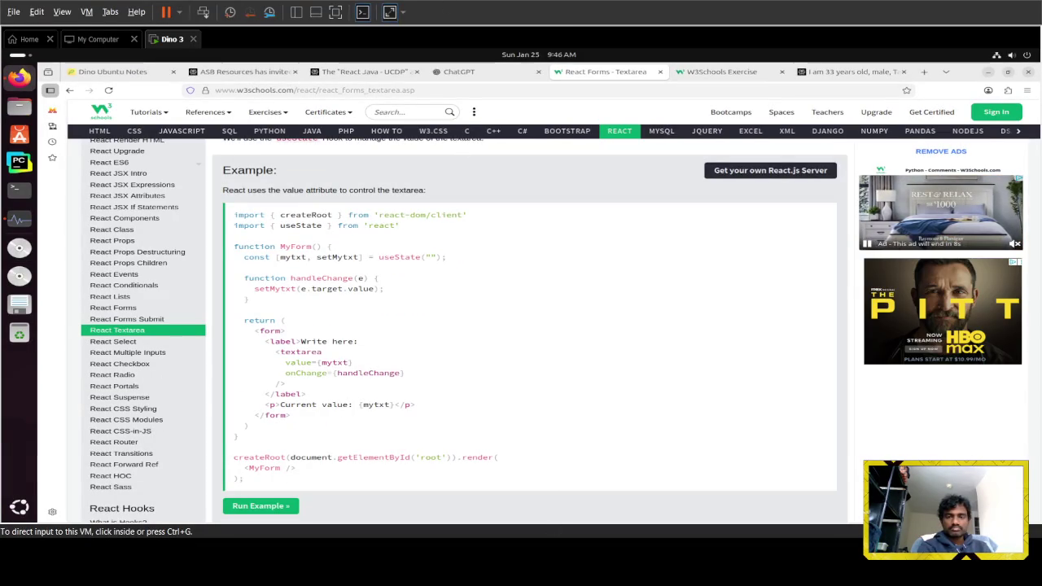
left_click(336, 13)
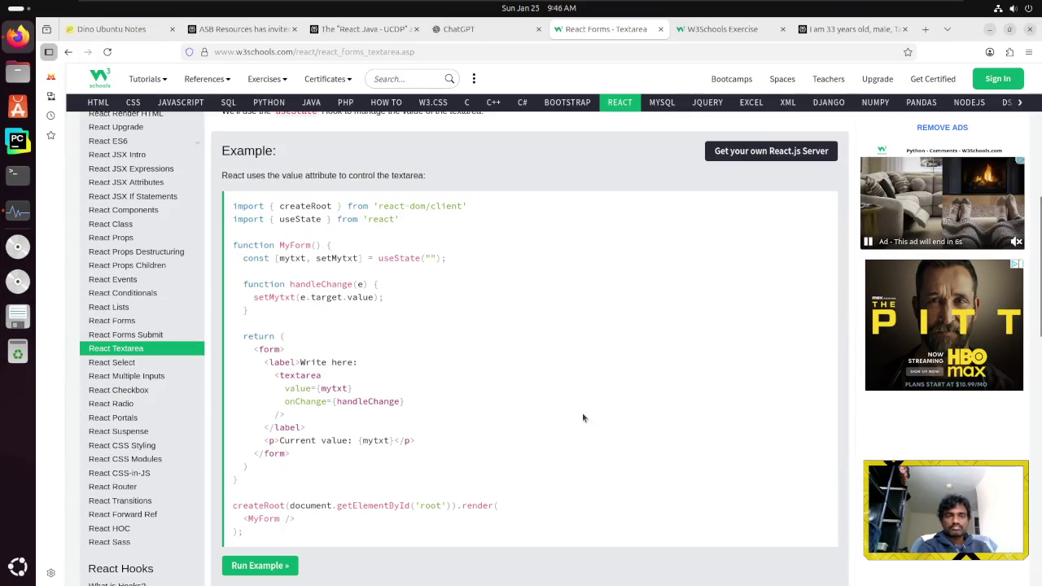
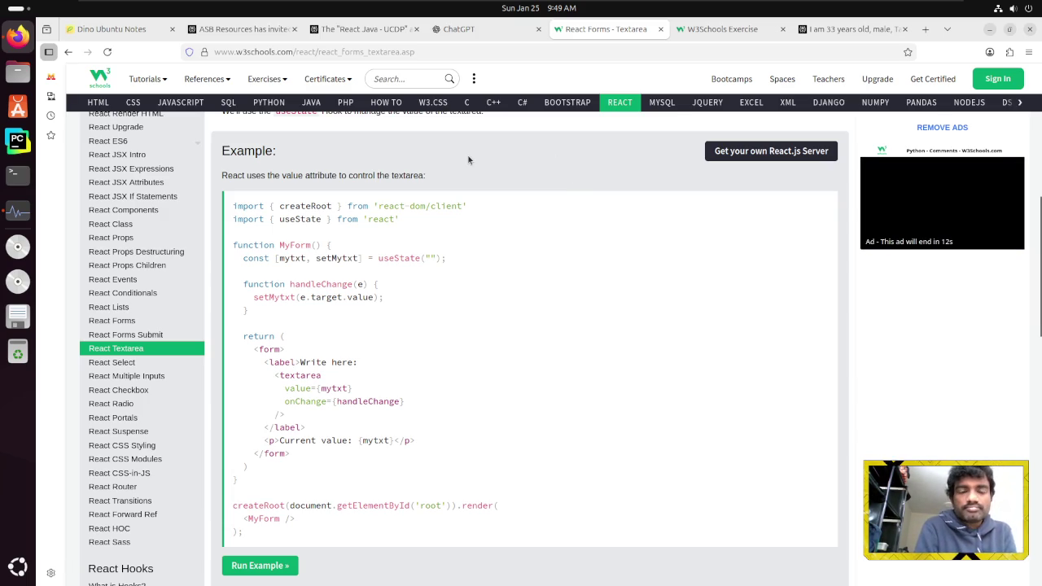
Review the current lesson's code, marking the mytxt, setMytxt state pair
scroll(476, 149, "down", 1)
scroll(476, 149, "up", 1)
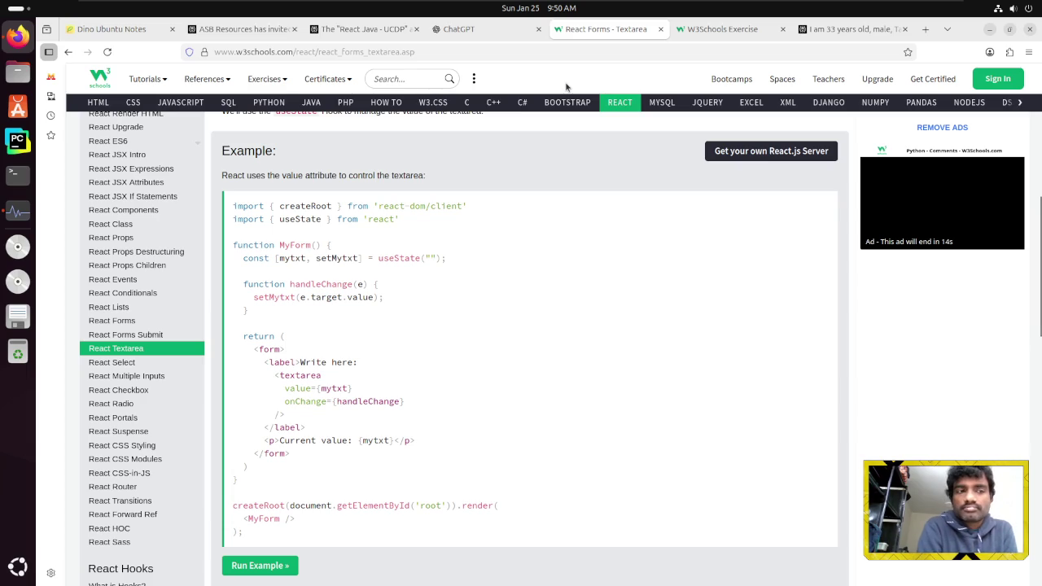
left_click_drag(280, 258, 356, 258)
left_click(356, 258)
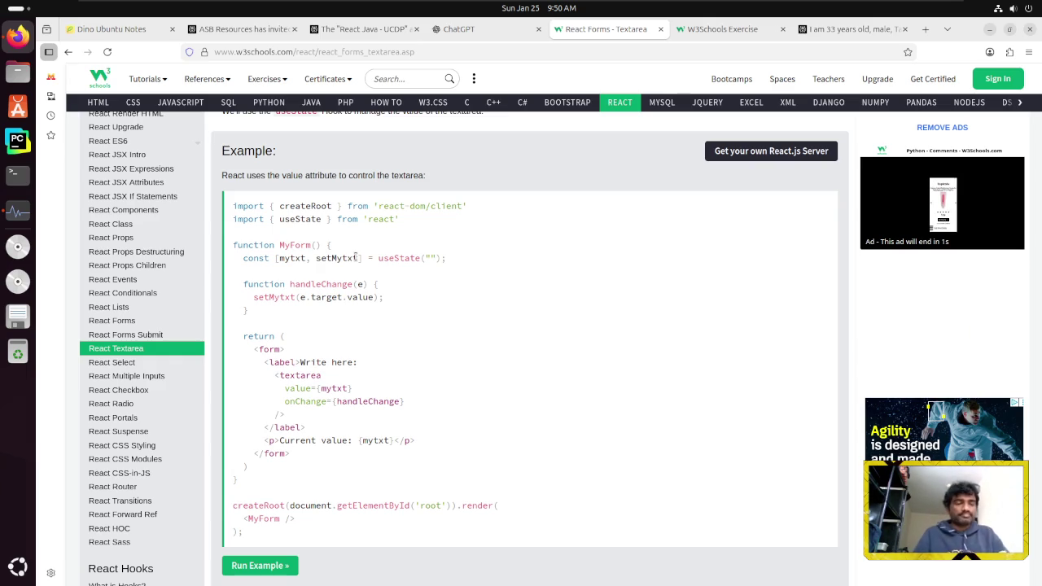
scroll(356, 257, "up", 2)
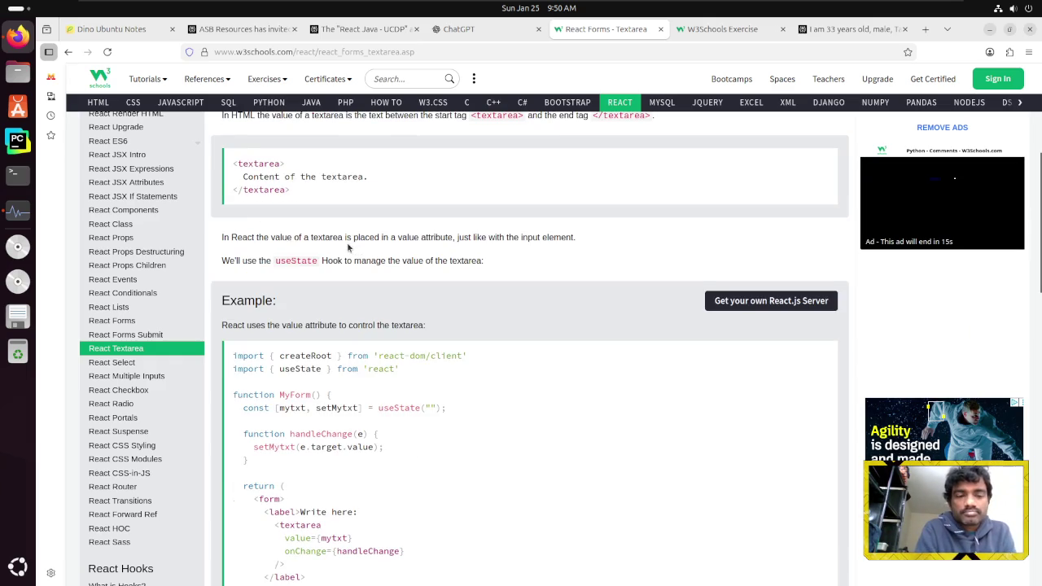
scroll(342, 244, "down", 1)
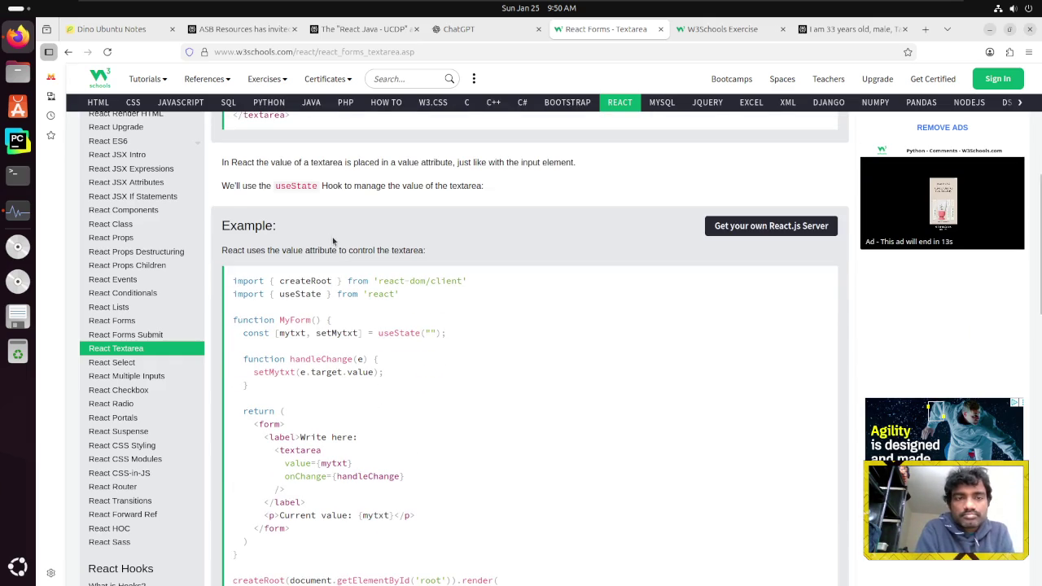
scroll(333, 241, "down", 9)
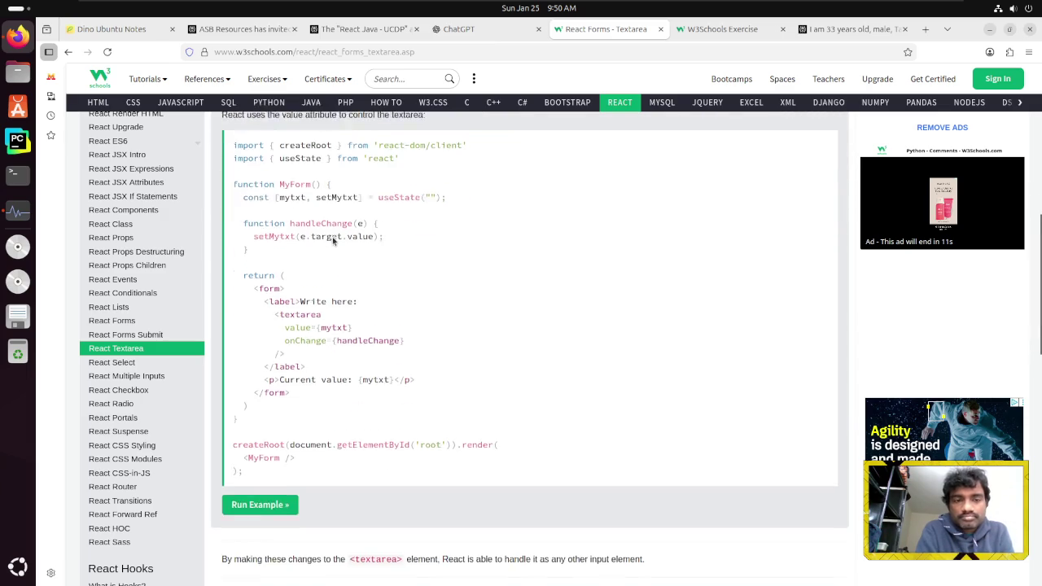
scroll(332, 241, "down", 5)
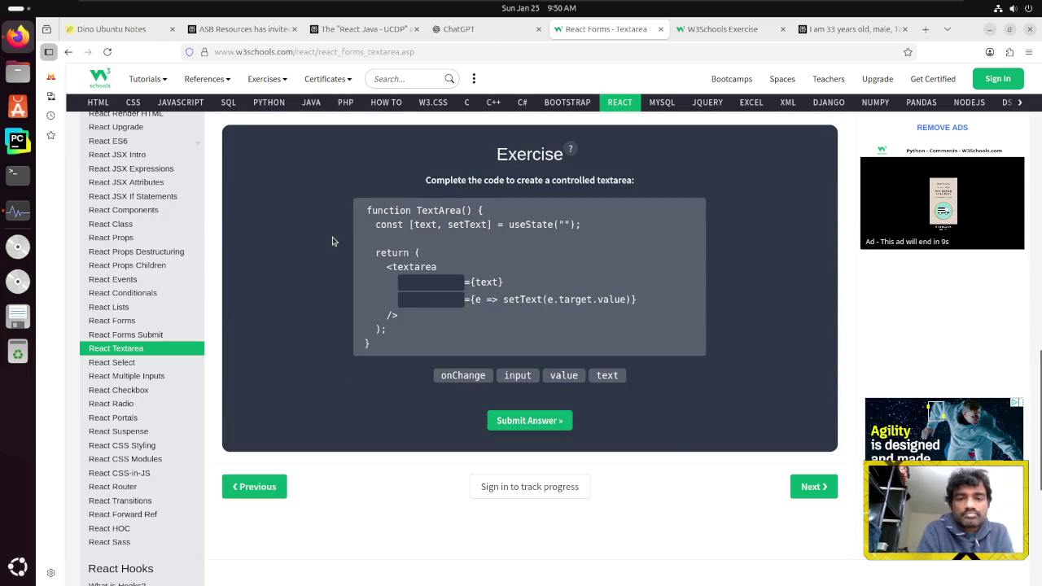
Open React Forms - Select and read its controlled select example and exercise
left_click(813, 491)
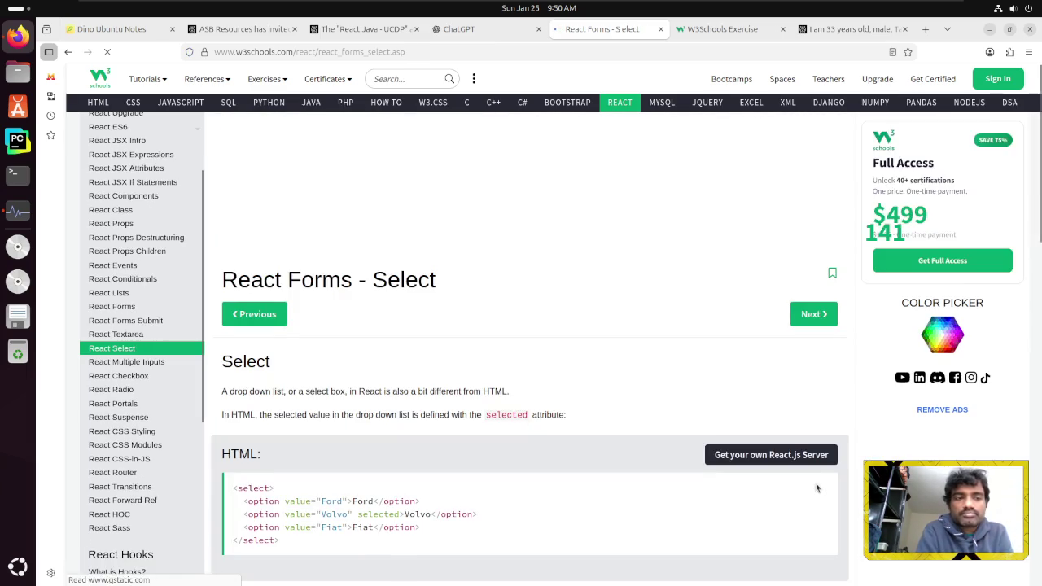
scroll(501, 335, "down", 4)
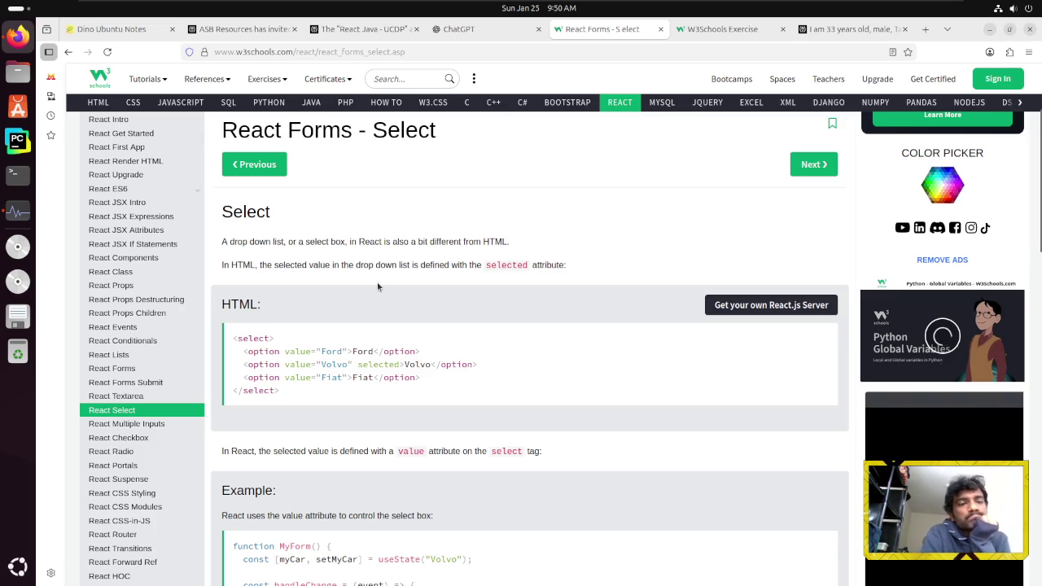
scroll(378, 286, "down", 2)
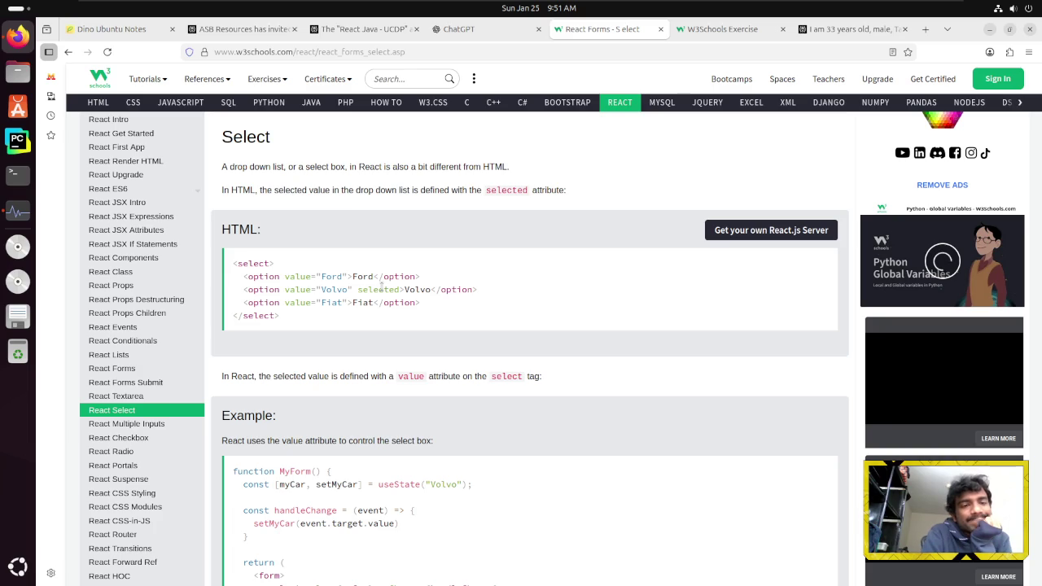
scroll(380, 287, "down", 2)
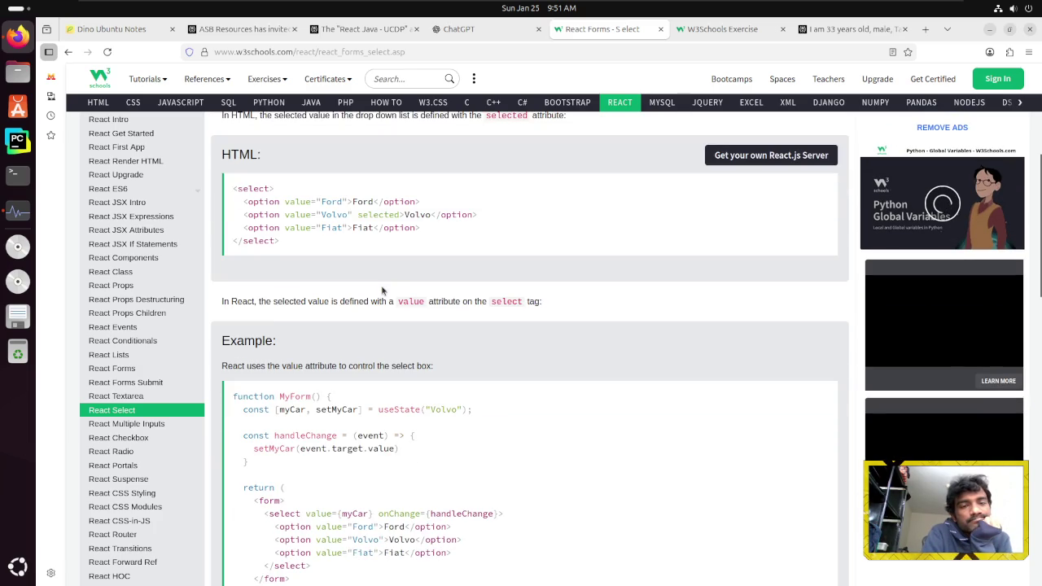
scroll(382, 289, "down", 2)
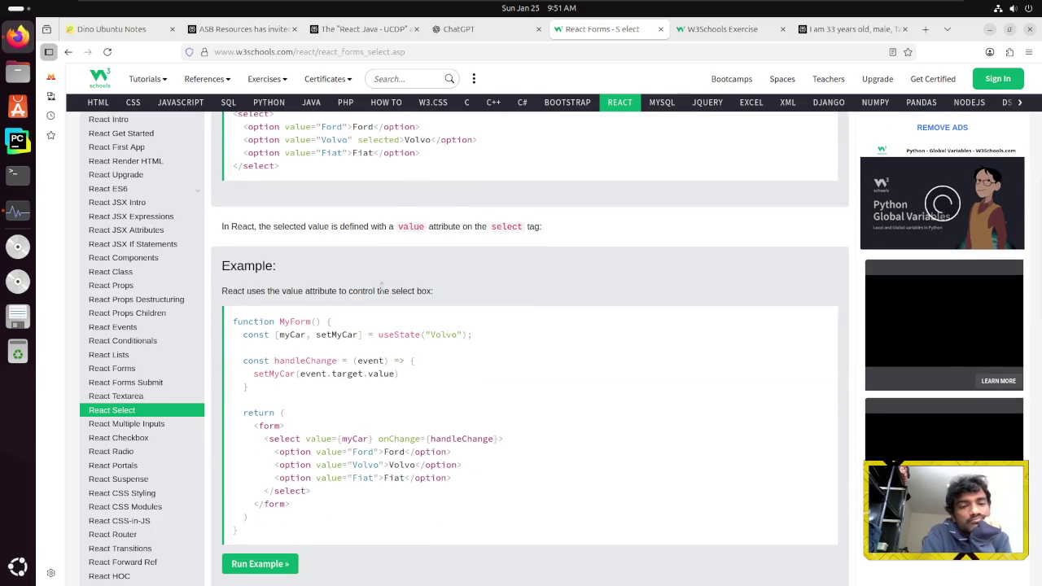
scroll(381, 286, "up", 2)
scroll(381, 287, "down", 2)
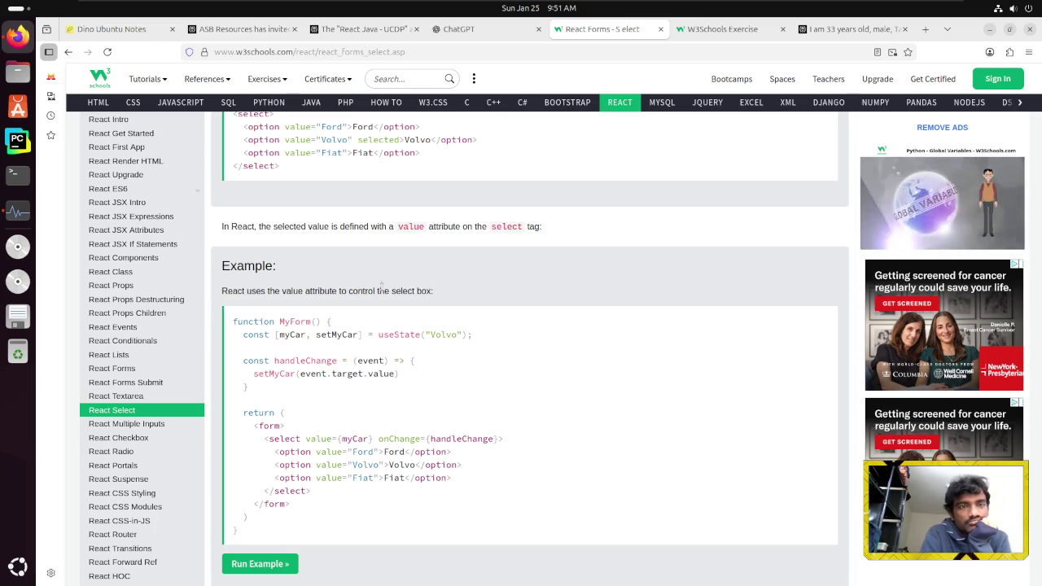
scroll(381, 285, "up", 2)
scroll(381, 285, "down", 2)
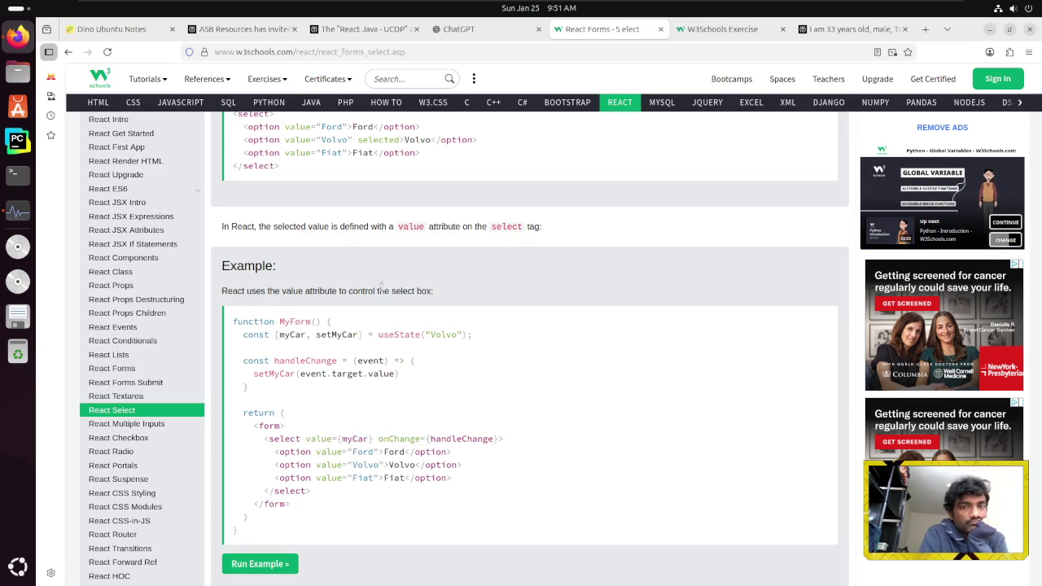
scroll(382, 286, "up", 2)
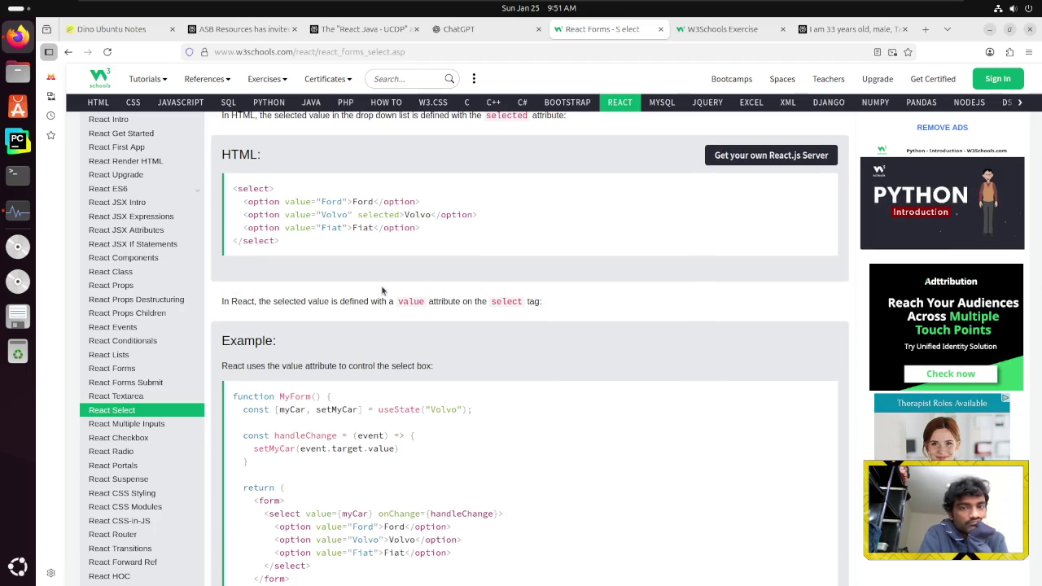
scroll(382, 290, "down", 7)
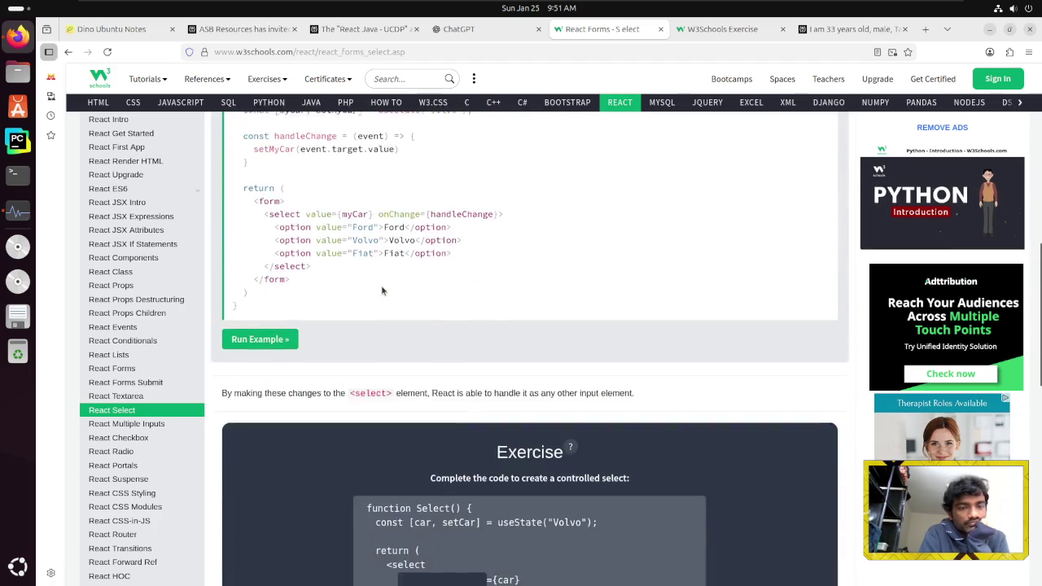
scroll(381, 287, "up", 1)
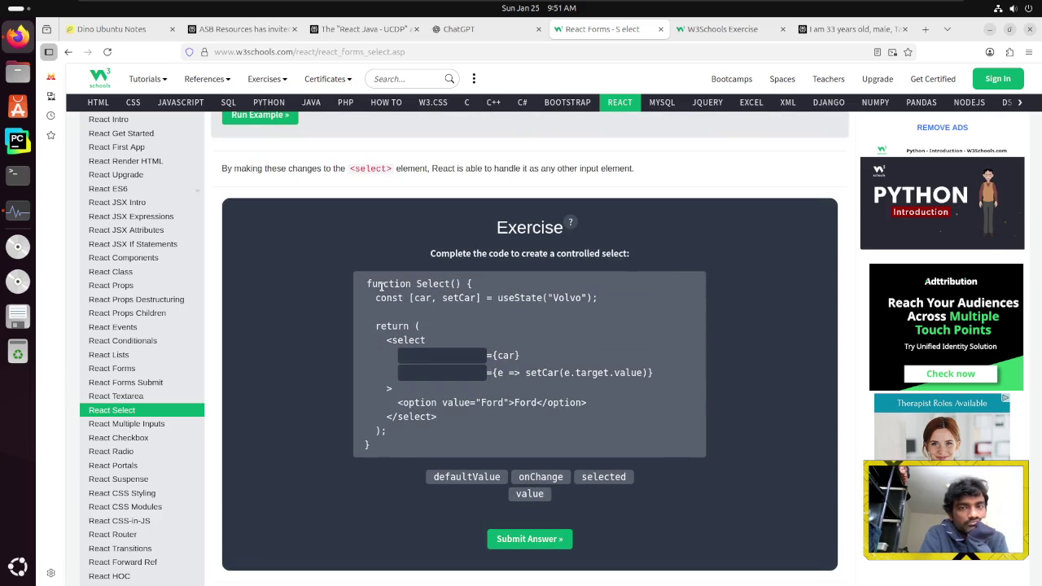
scroll(381, 285, "down", 1)
scroll(381, 285, "down", 3)
scroll(381, 286, "up", 3)
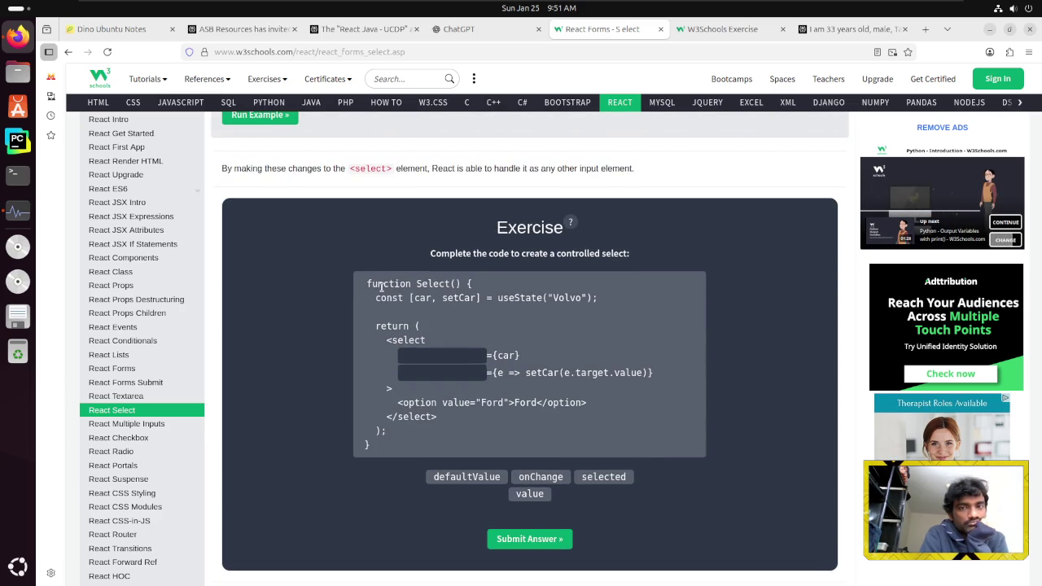
scroll(381, 287, "down", 1)
scroll(381, 286, "down", 5)
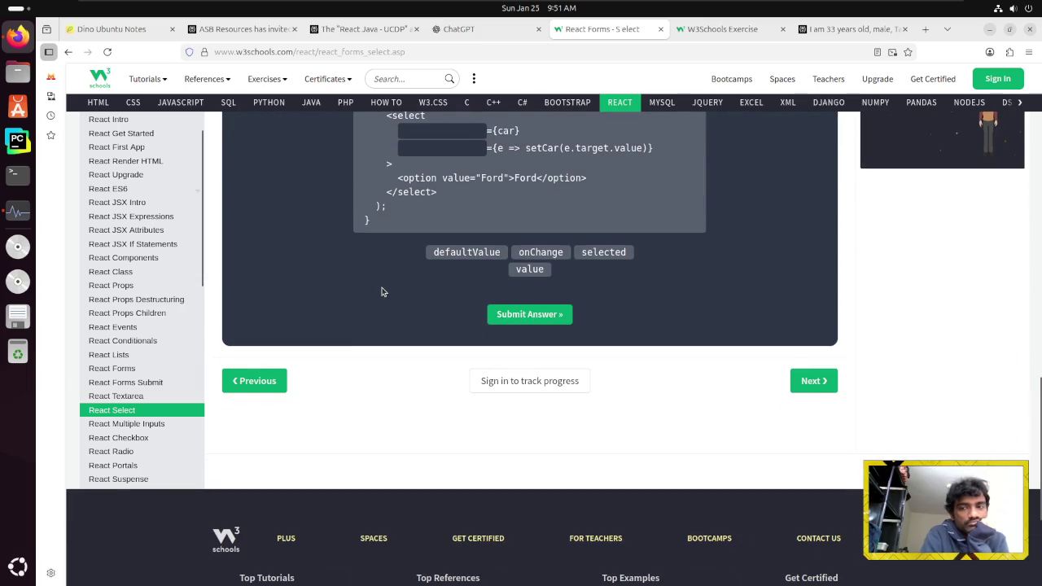
Open Multiple Input Fields and read the example storing first and last name in one state object
left_click(816, 382)
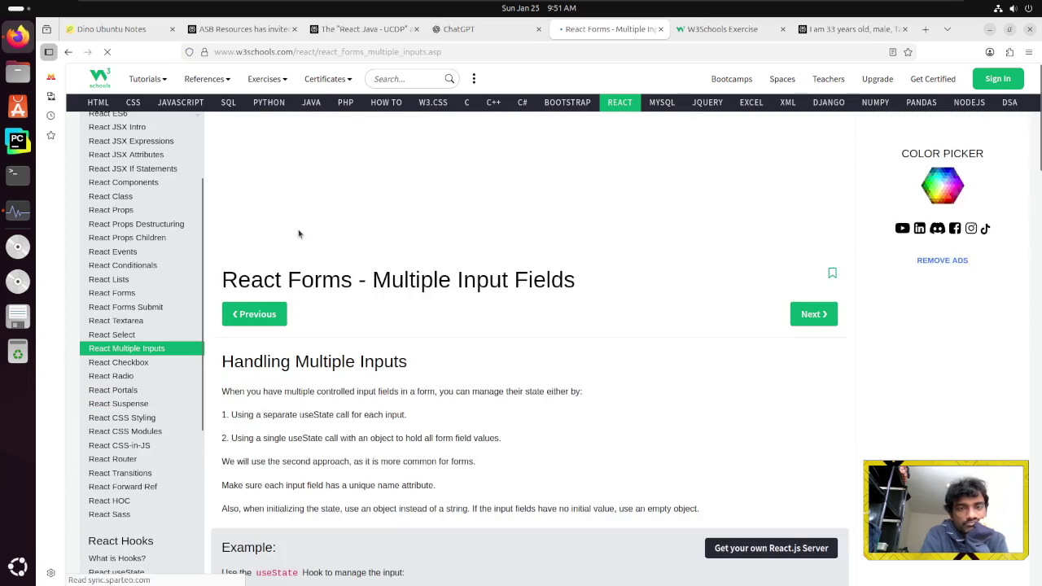
scroll(295, 235, "down", 3)
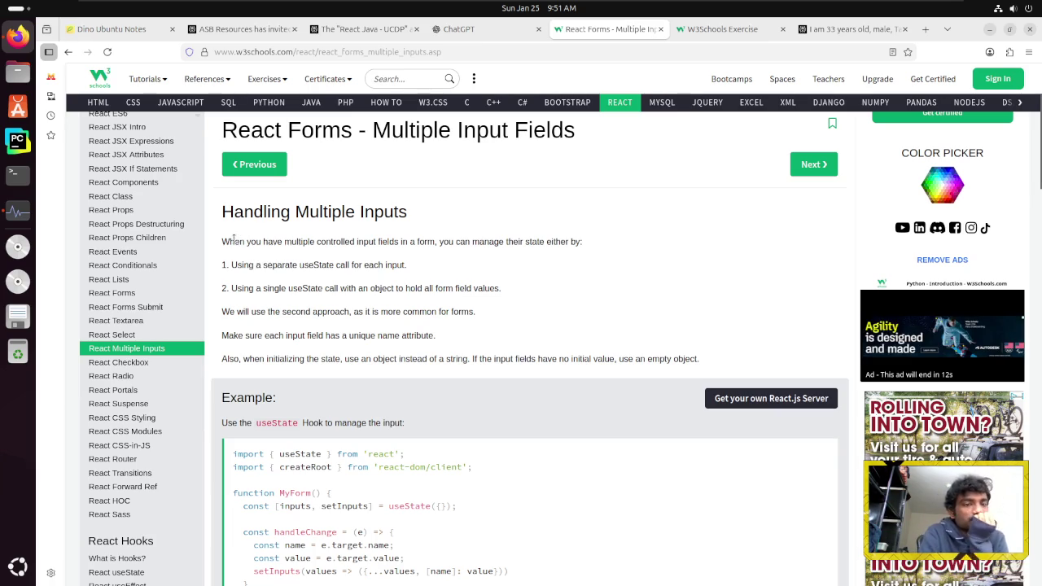
scroll(224, 237, "down", 2)
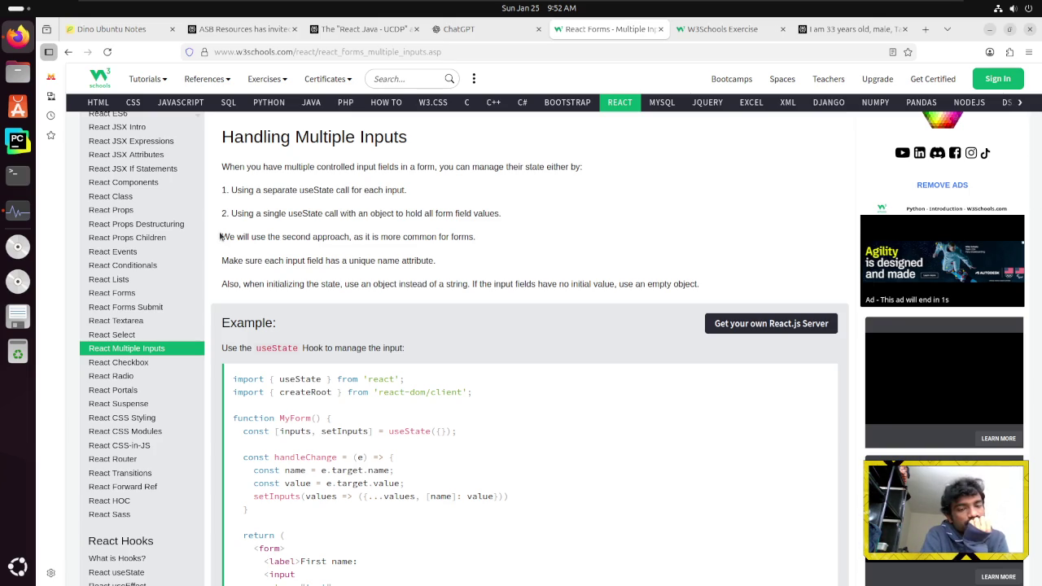
scroll(219, 236, "down", 2)
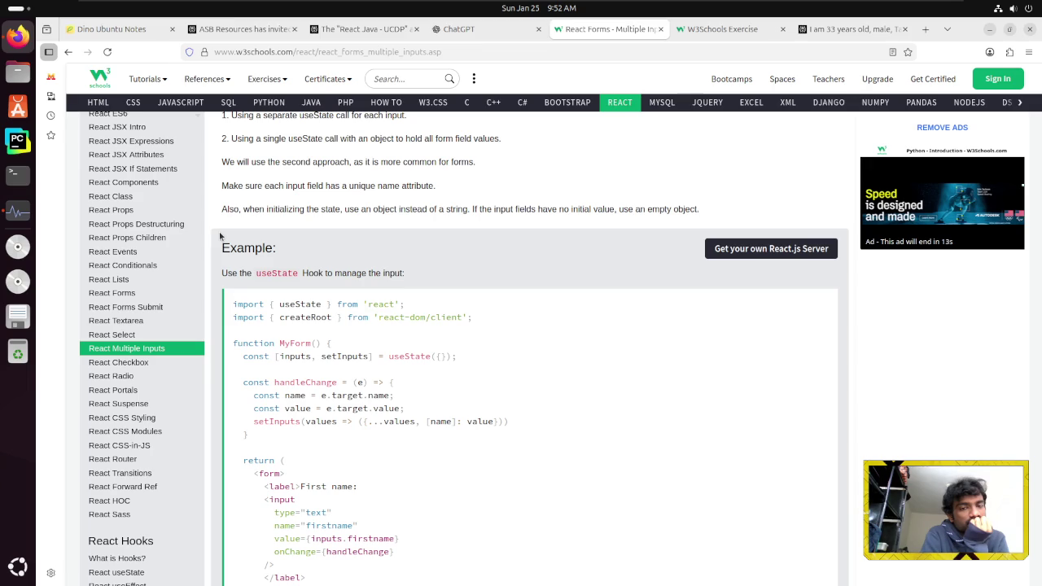
scroll(220, 236, "down", 2)
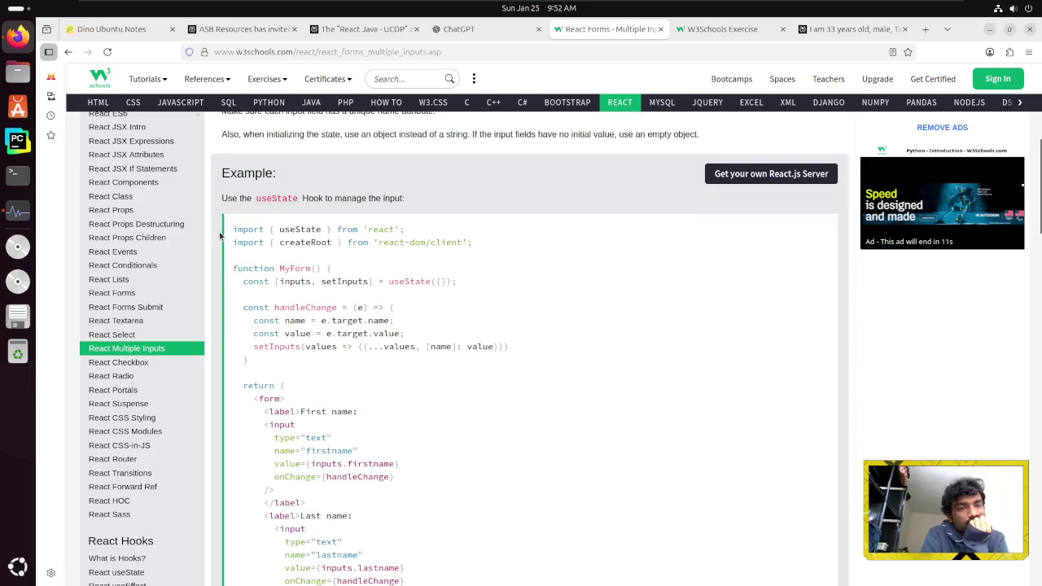
scroll(220, 236, "down", 4)
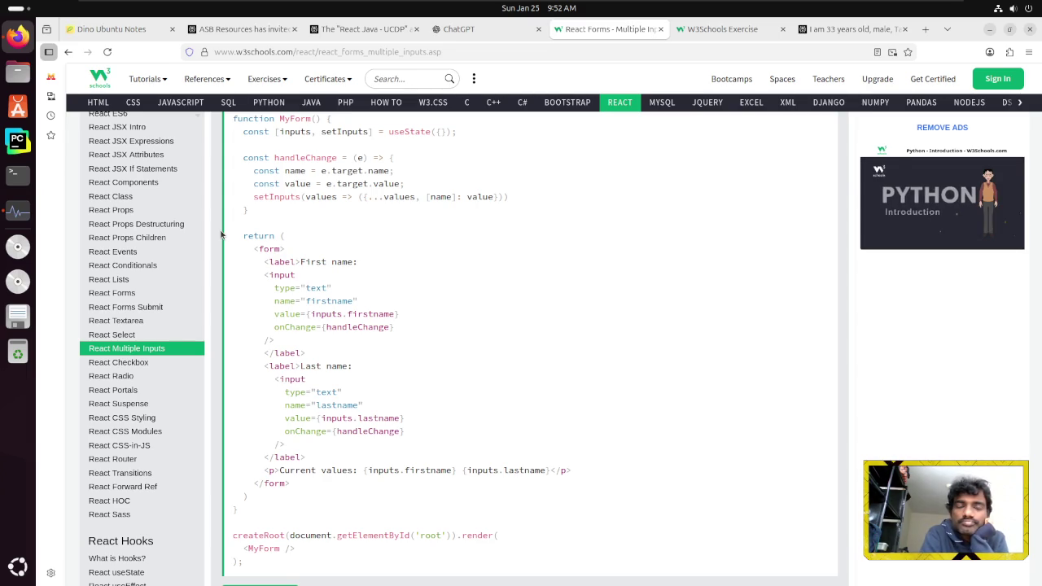
Scroll up and down the Multiple Inputs lesson to review the example code
scroll(221, 234, "up", 1)
scroll(221, 234, "down", 2)
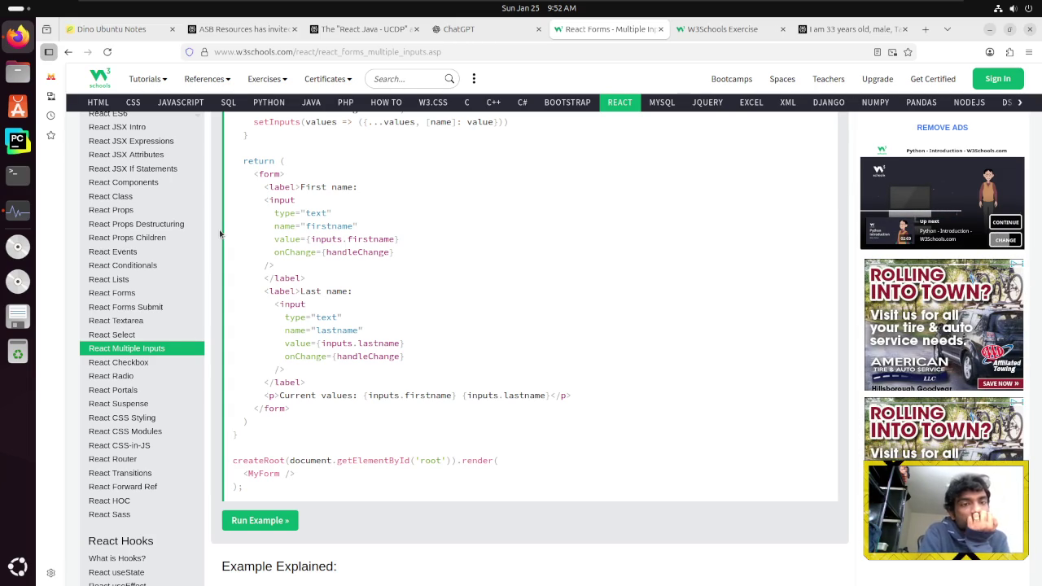
scroll(220, 233, "up", 2)
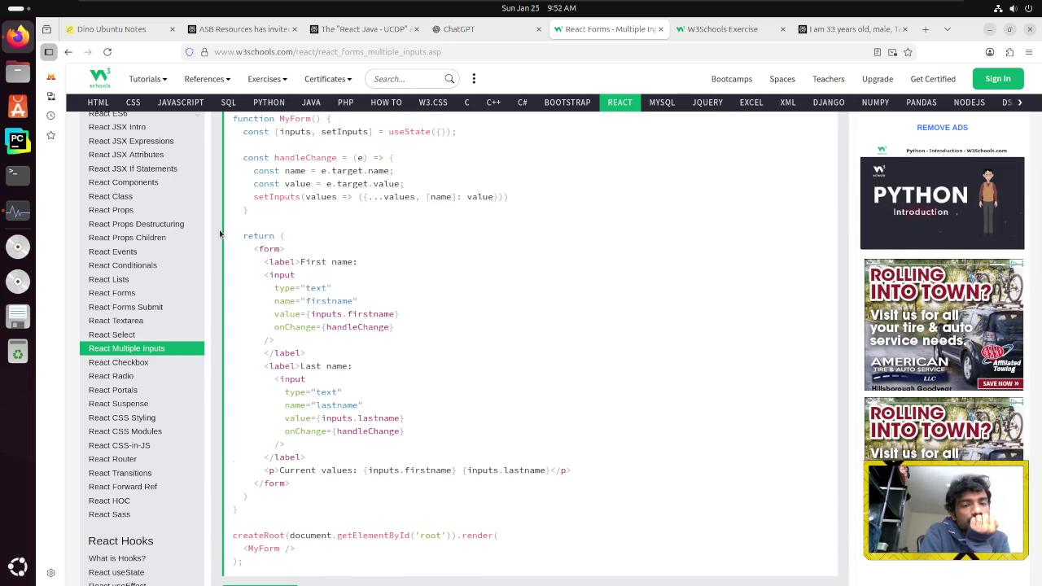
scroll(220, 234, "down", 2)
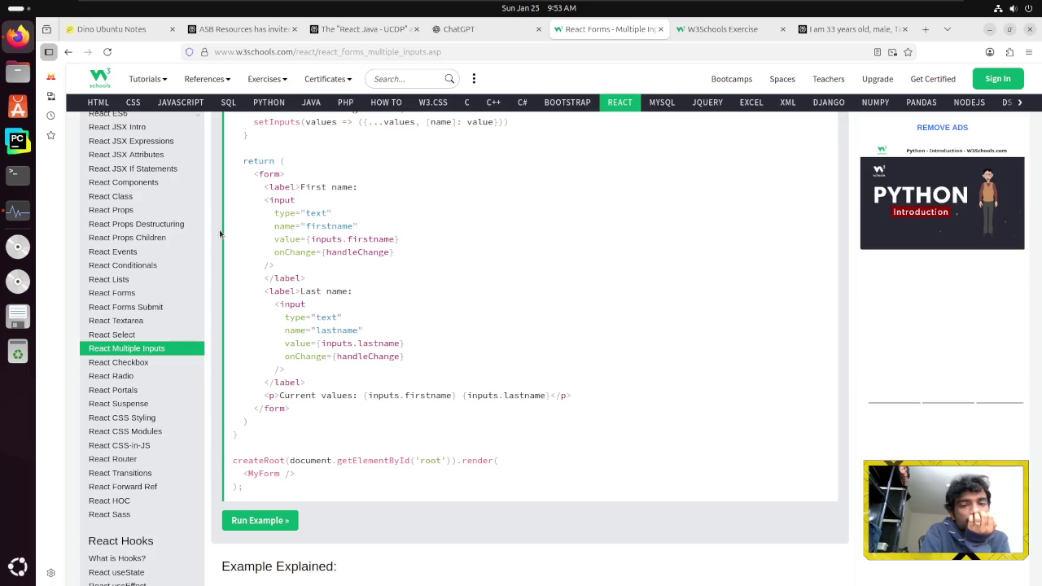
scroll(220, 234, "down", 1)
scroll(220, 233, "down", 1)
scroll(220, 234, "up", 4)
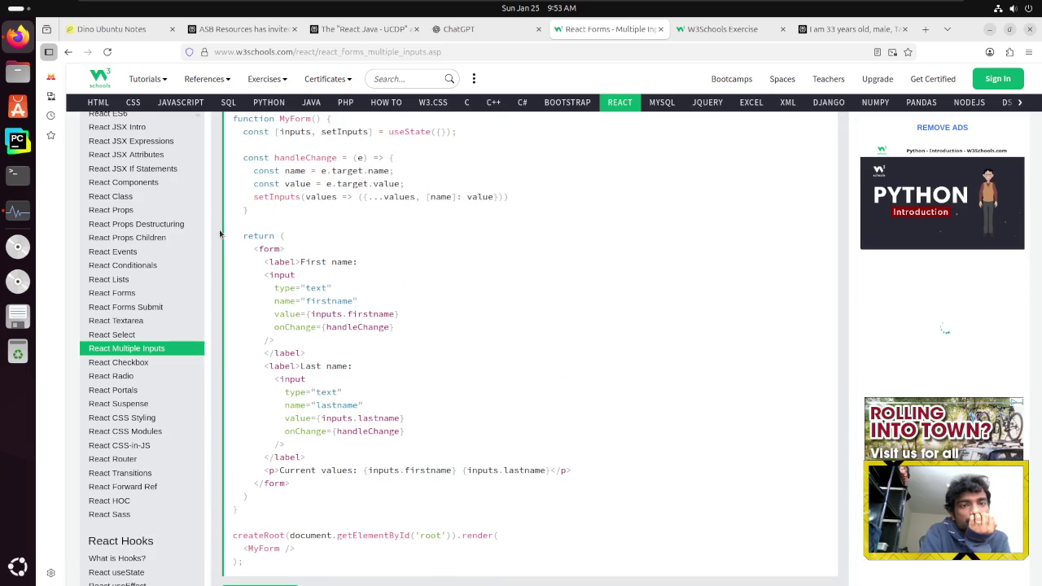
scroll(219, 233, "up", 2)
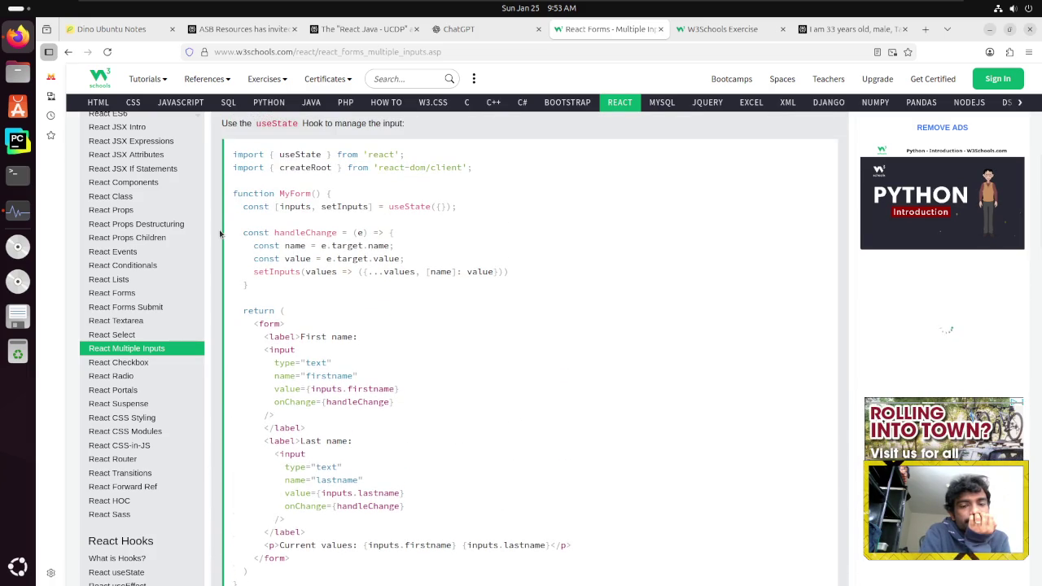
scroll(220, 233, "down", 8)
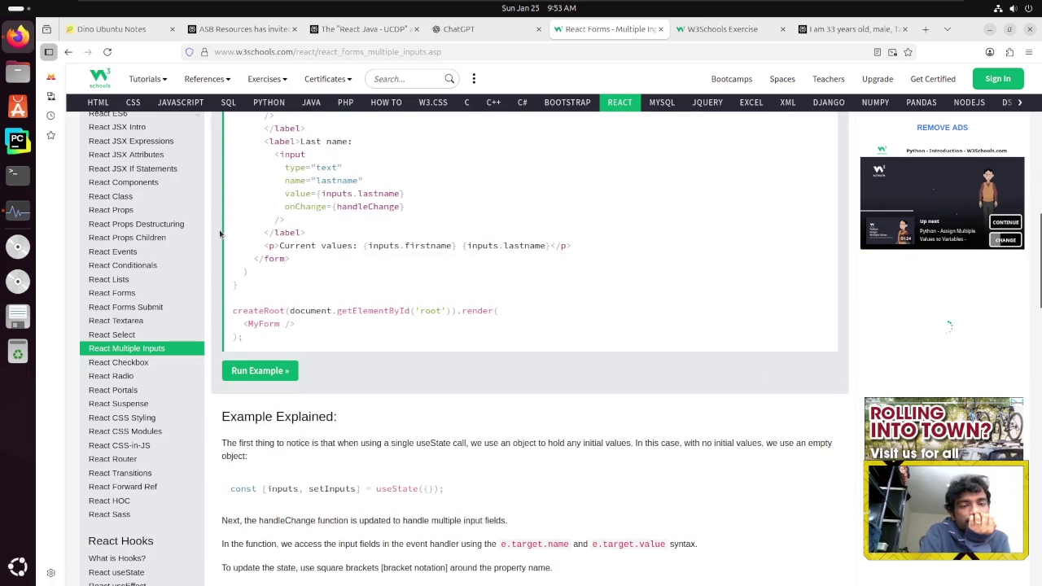
scroll(220, 234, "down", 4)
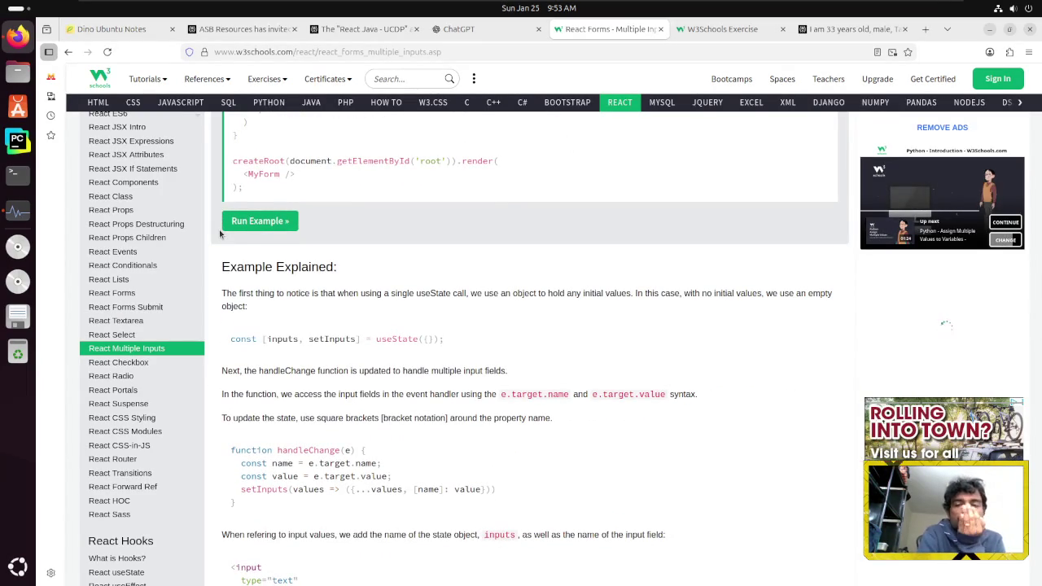
scroll(220, 234, "up", 12)
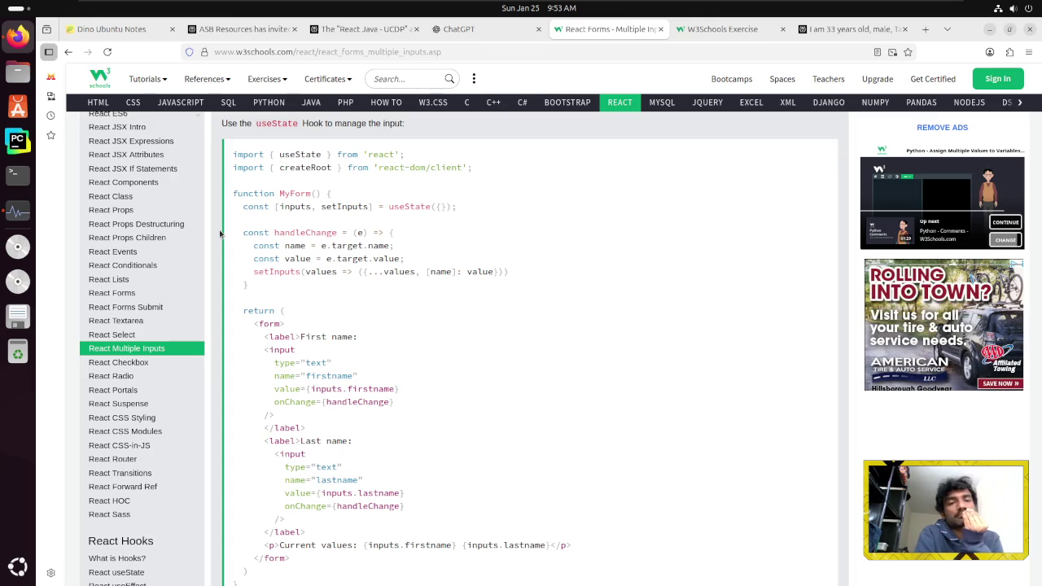
scroll(220, 233, "down", 5)
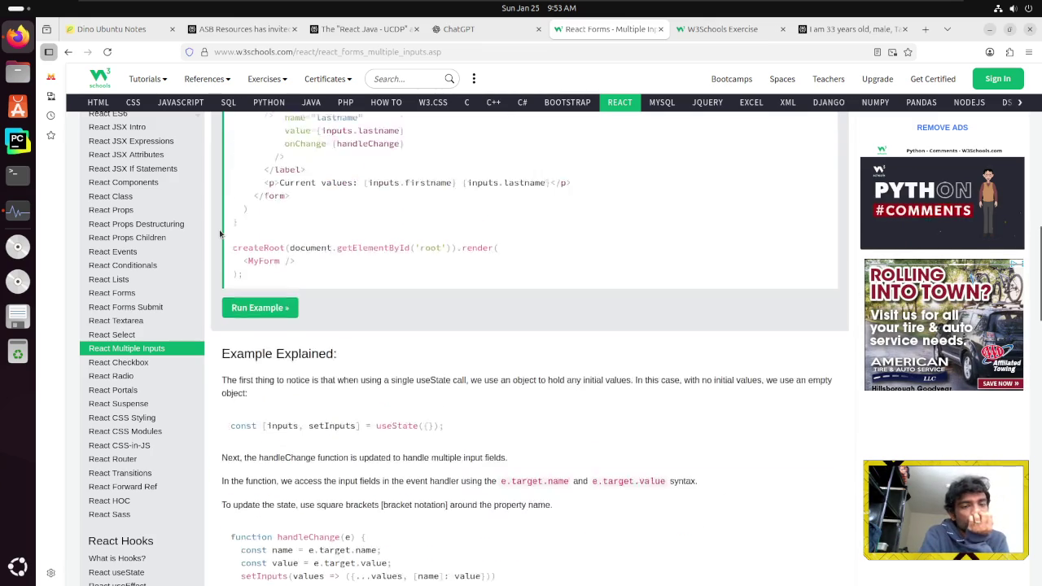
scroll(219, 234, "down", 1)
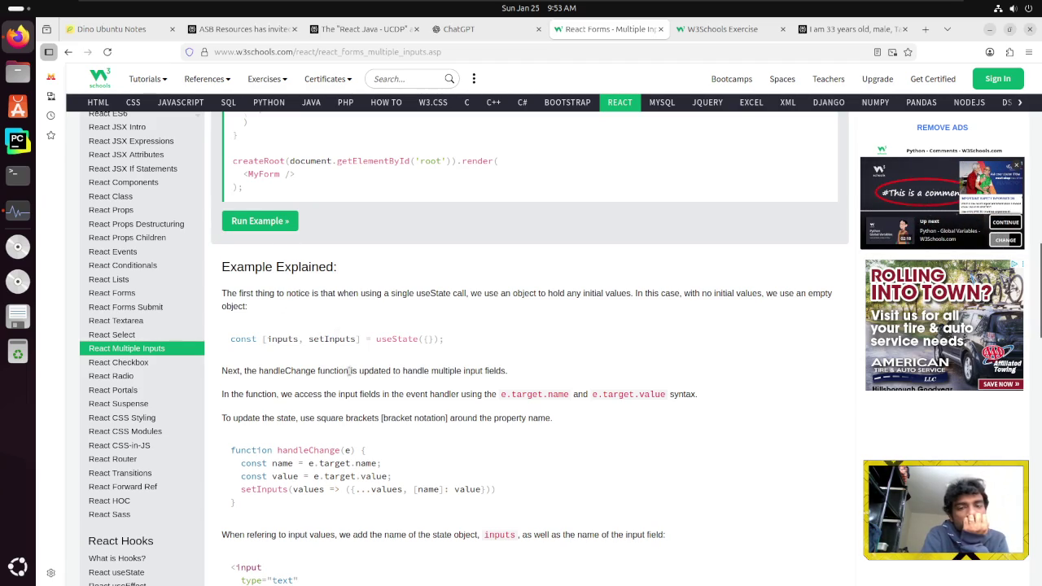
scroll(348, 370, "down", 2)
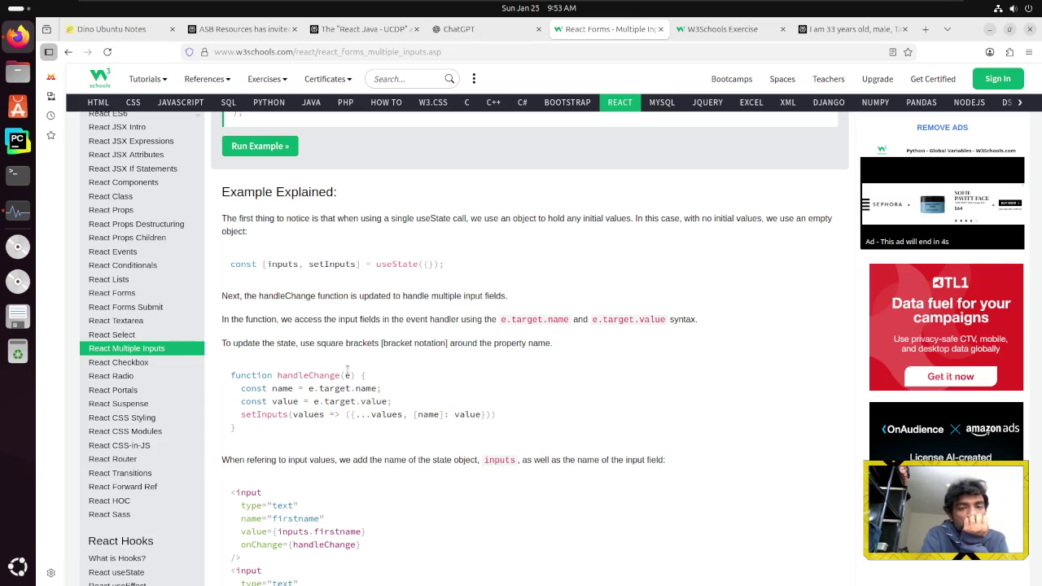
scroll(347, 371, "down", 2)
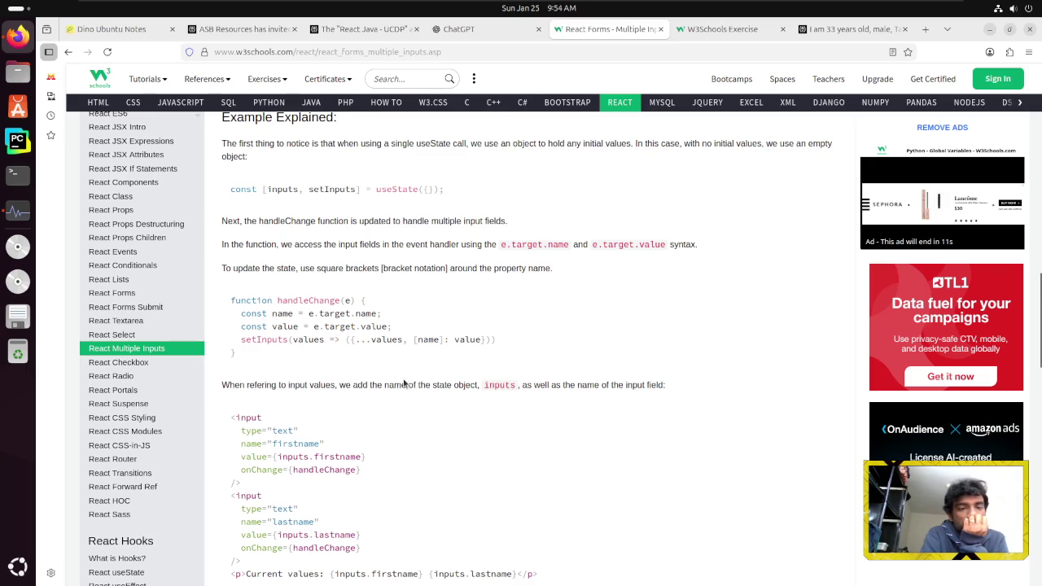
scroll(404, 383, "down", 2)
scroll(403, 383, "down", 2)
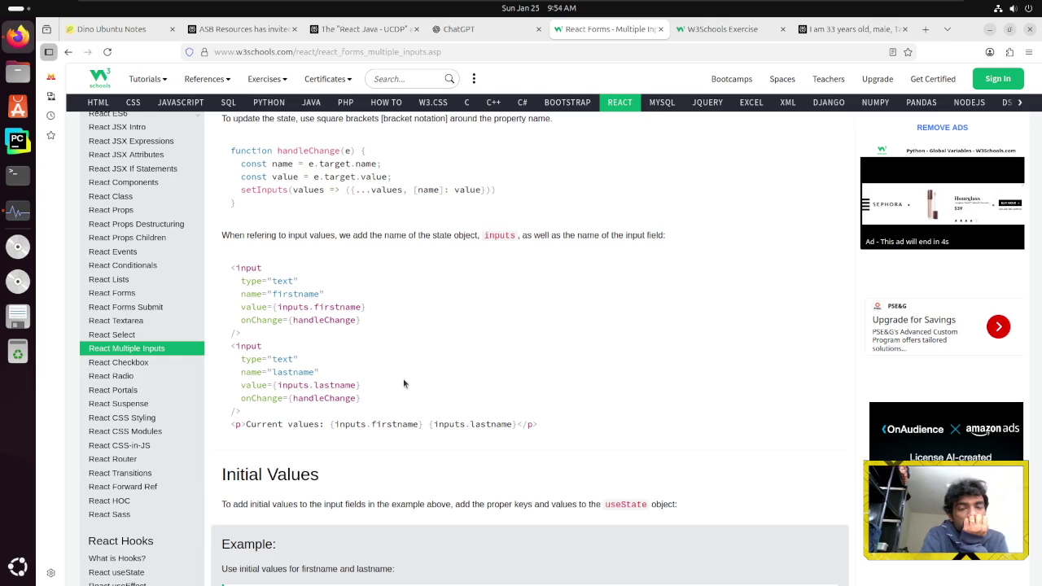
scroll(404, 382, "down", 2)
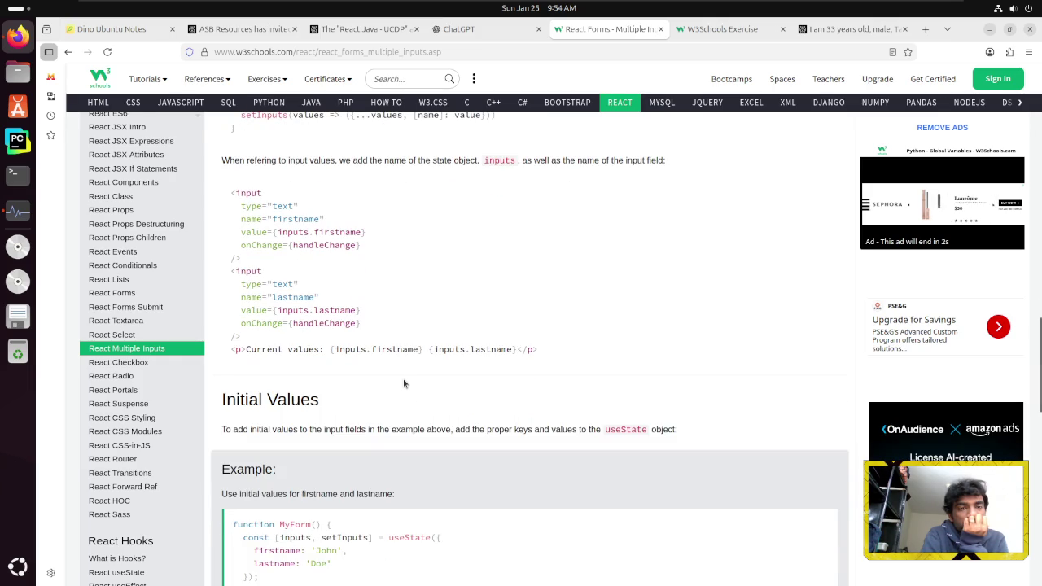
scroll(403, 380, "down", 4)
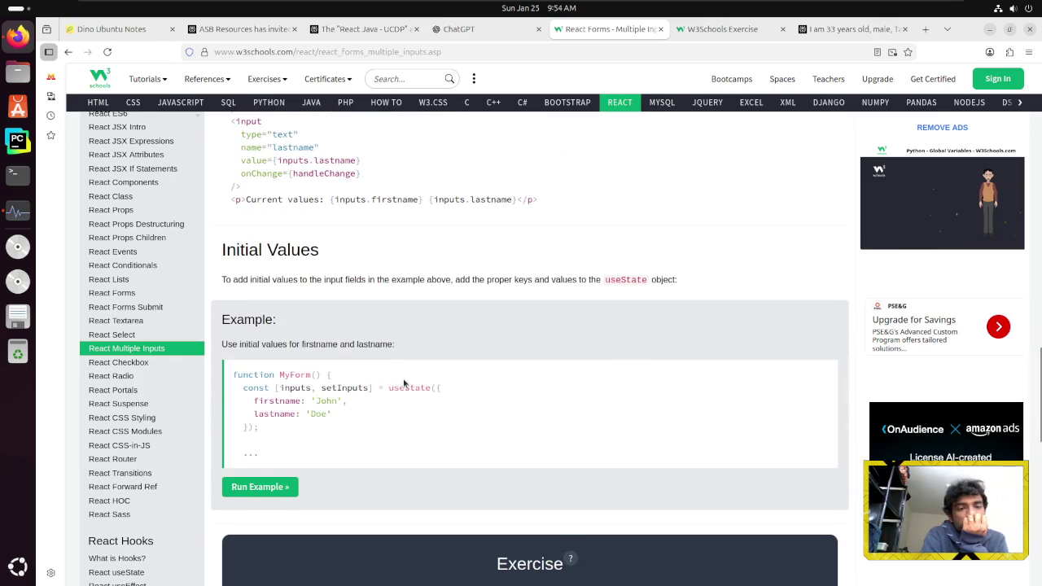
scroll(403, 378, "down", 2)
scroll(403, 378, "down", 3)
scroll(403, 378, "down", 5)
Copy the example code from the imports down and open a new blank browser tab
scroll(523, 405, "up", 20)
scroll(360, 309, "down", 14)
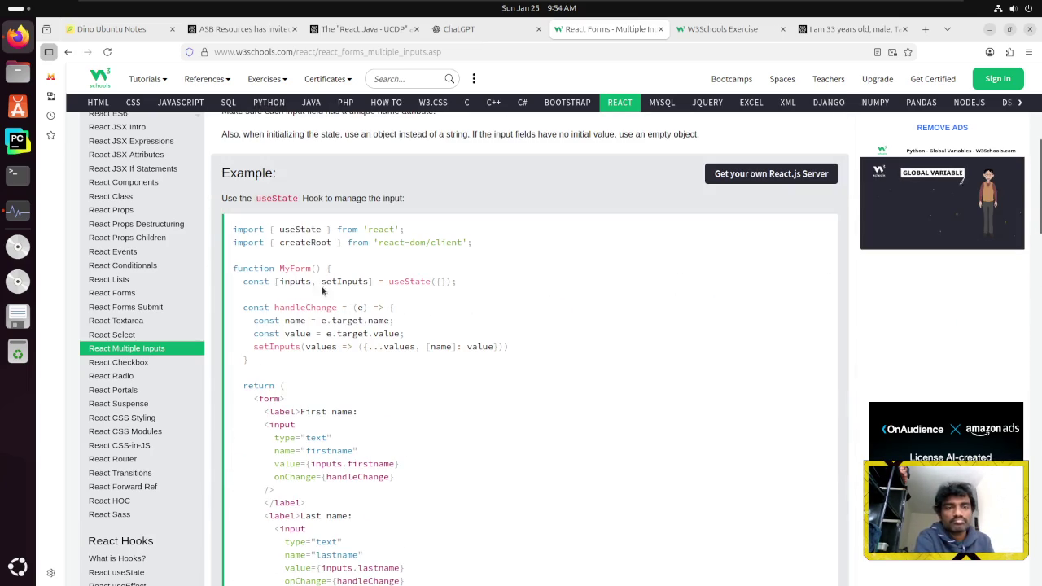
key("ctrl+a")
mouse_move(233, 229)
left_mouse_down()
mouse_move(323, 333)
mouse_move(314, 200)
mouse_move(300, 414)
left_mouse_up()
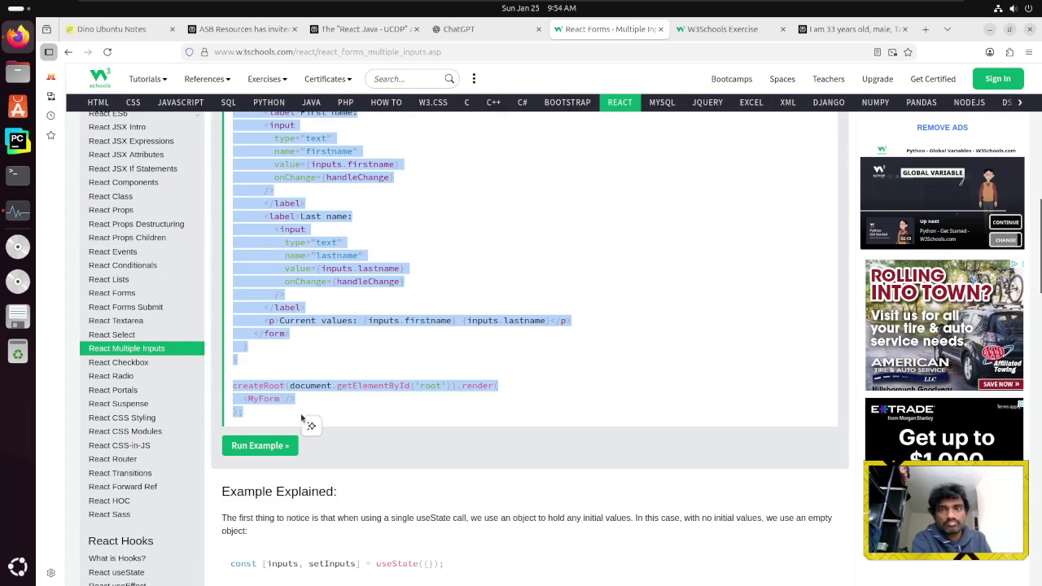
left_click(859, 29)
left_click(925, 29)
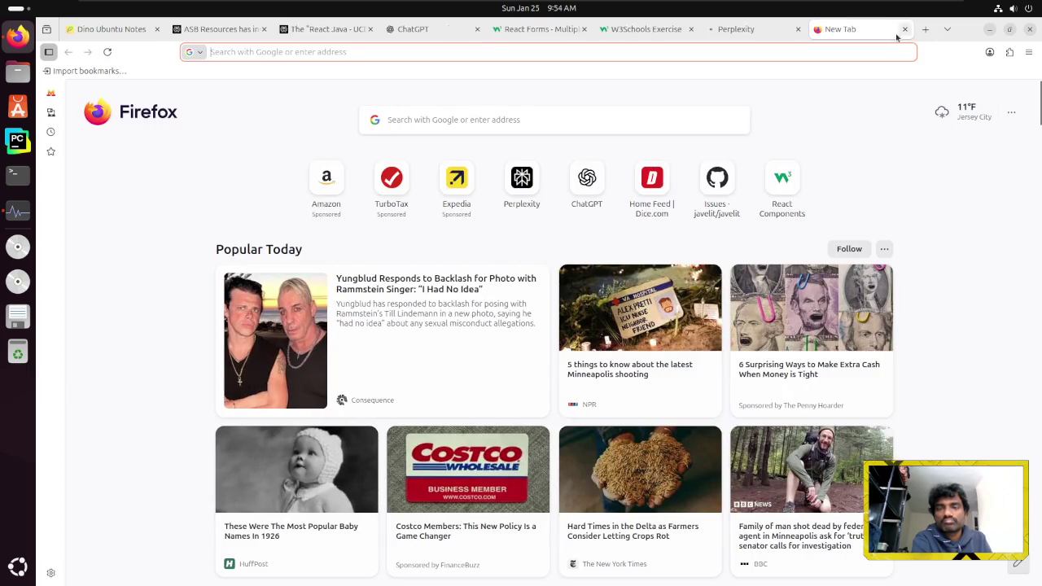
Go to Perplexity and paste the copied Multiple Inputs form code into the prompt
type("www.perplexity")
key("Return")
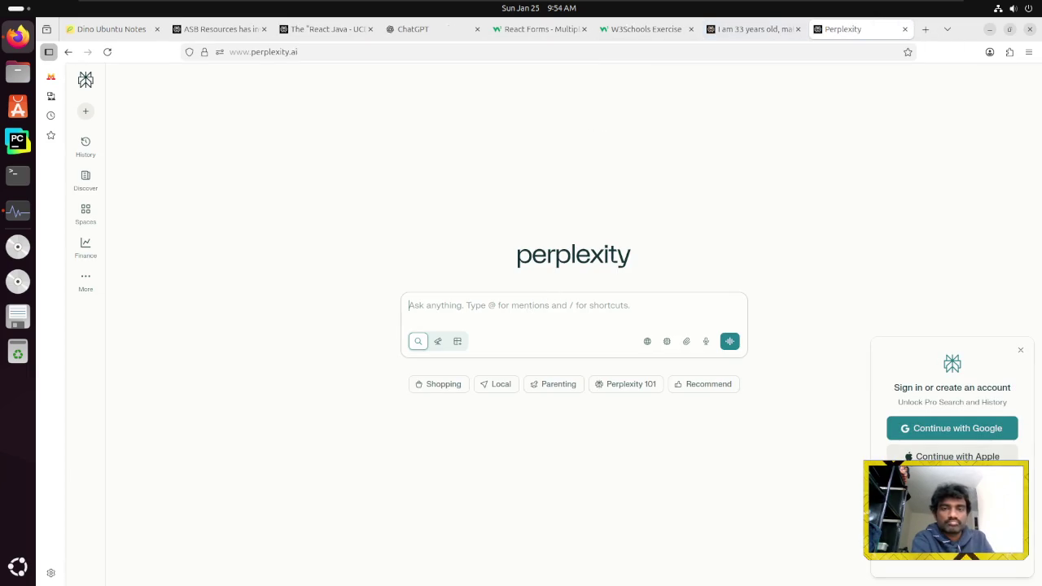
key("ctrl+v")
key("shift+Return")
key("shift+Return")
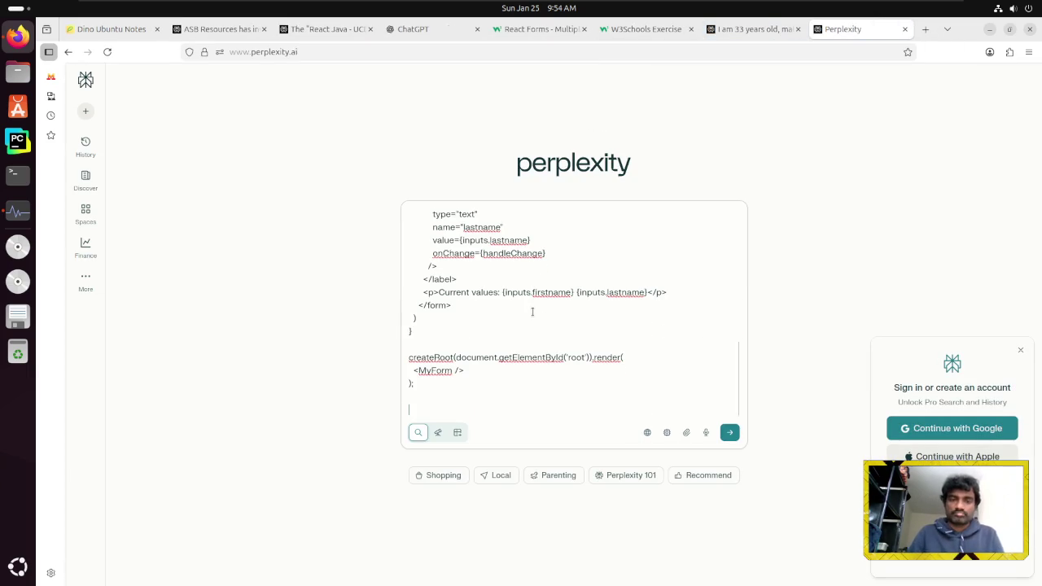
Ask what setInputs does and what the spread operator is used for, and submit
type("Here, i am u")
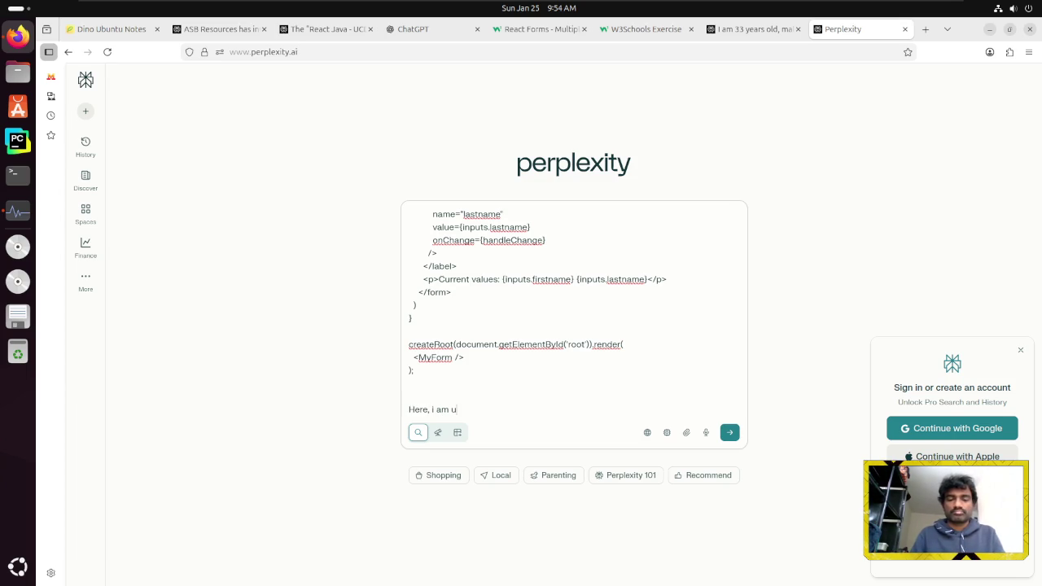
type("nabel to understand the")
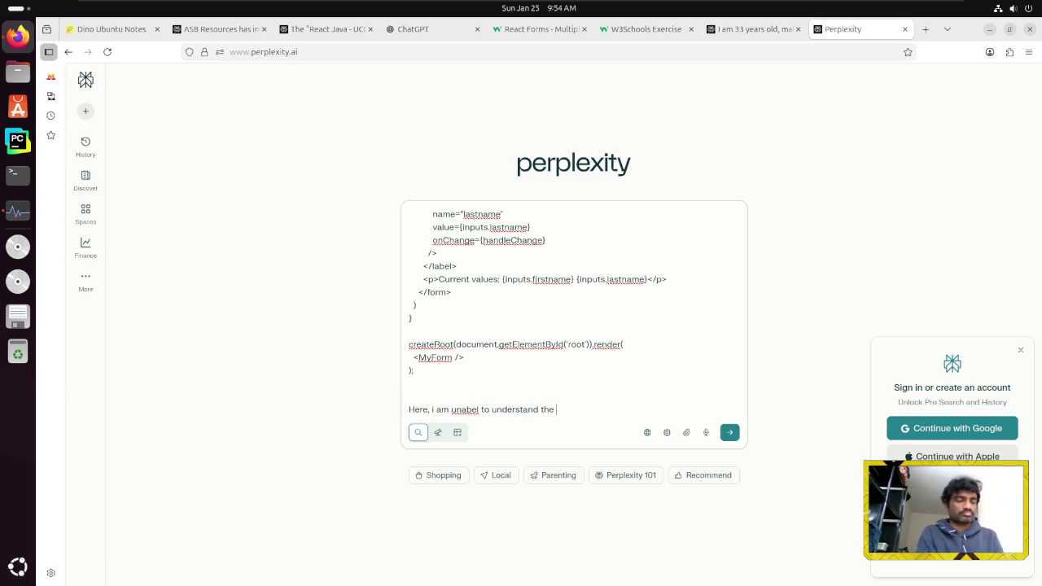
key("ctrl+alt")
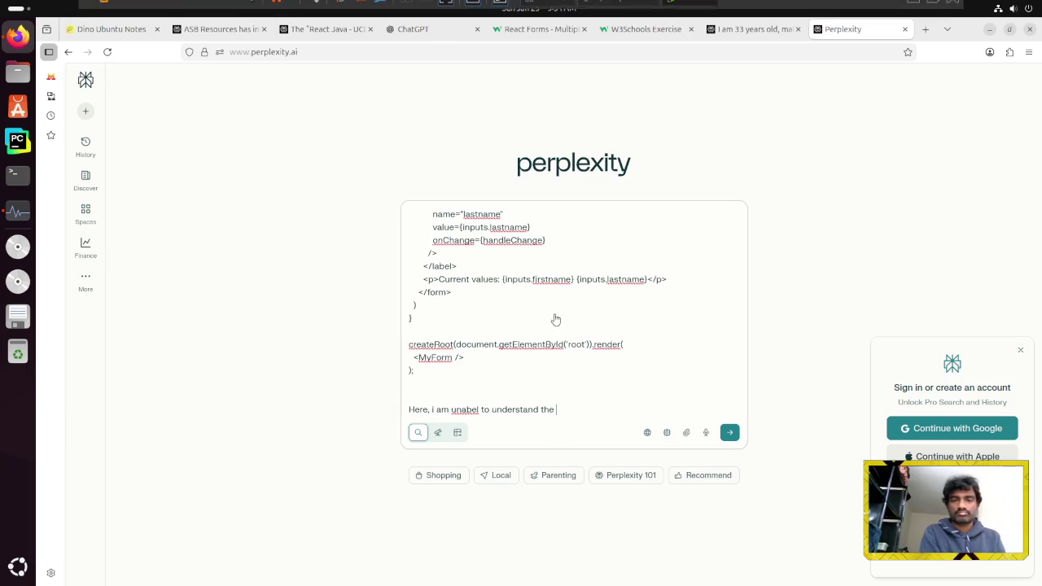
scroll(507, 289, "up", 5)
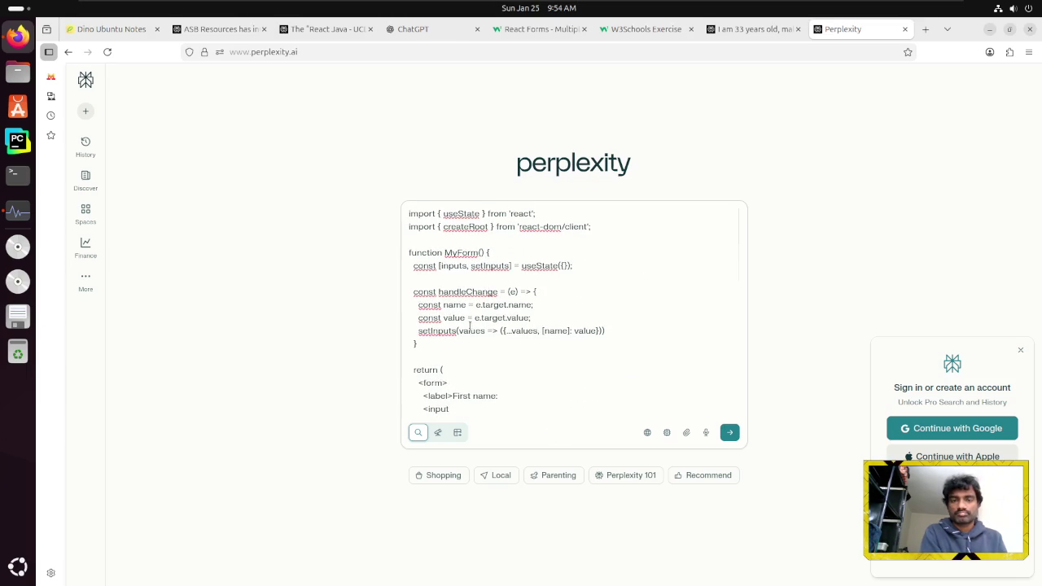
key("ctrl+a")
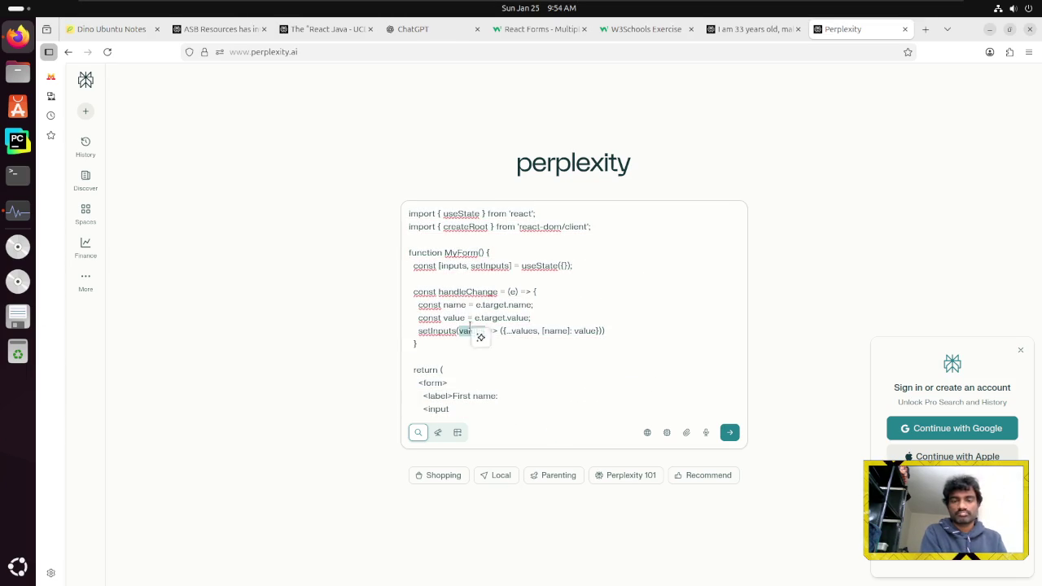
double_click(426, 331)
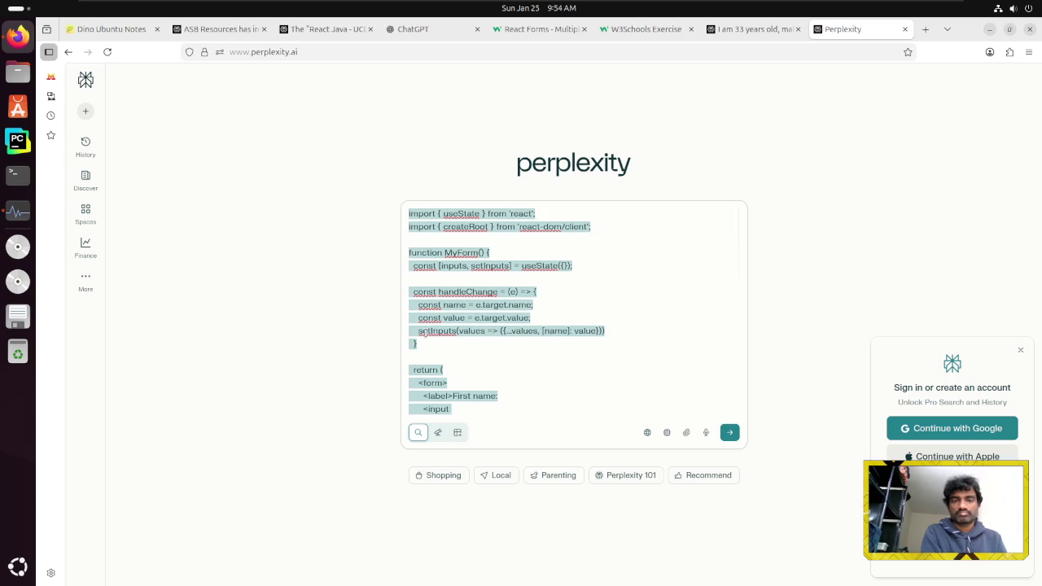
scroll(462, 363, "down", 8)
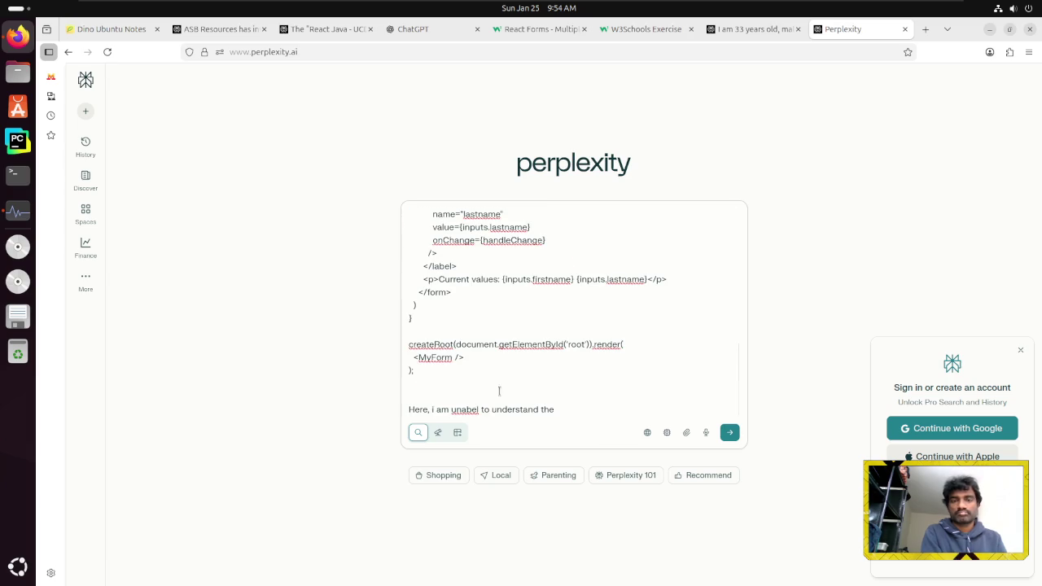
type("setInputs")
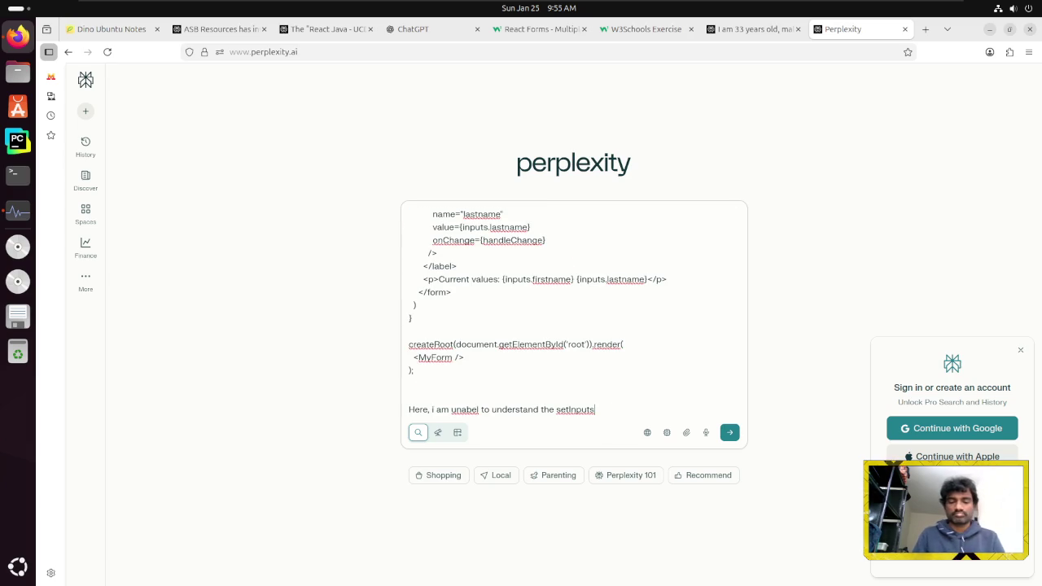
type(". What is the spread ope")
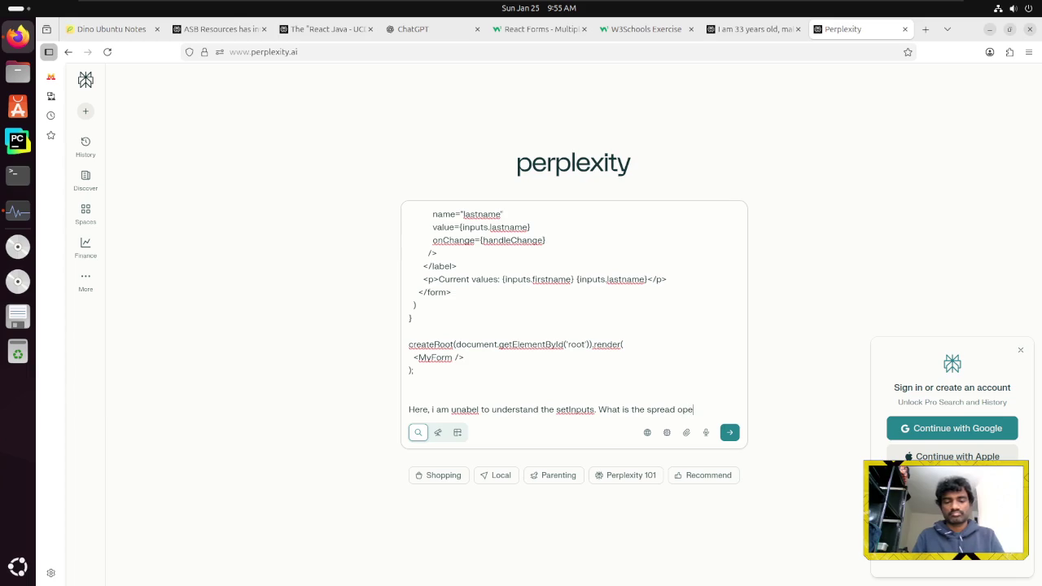
type("rator used for?")
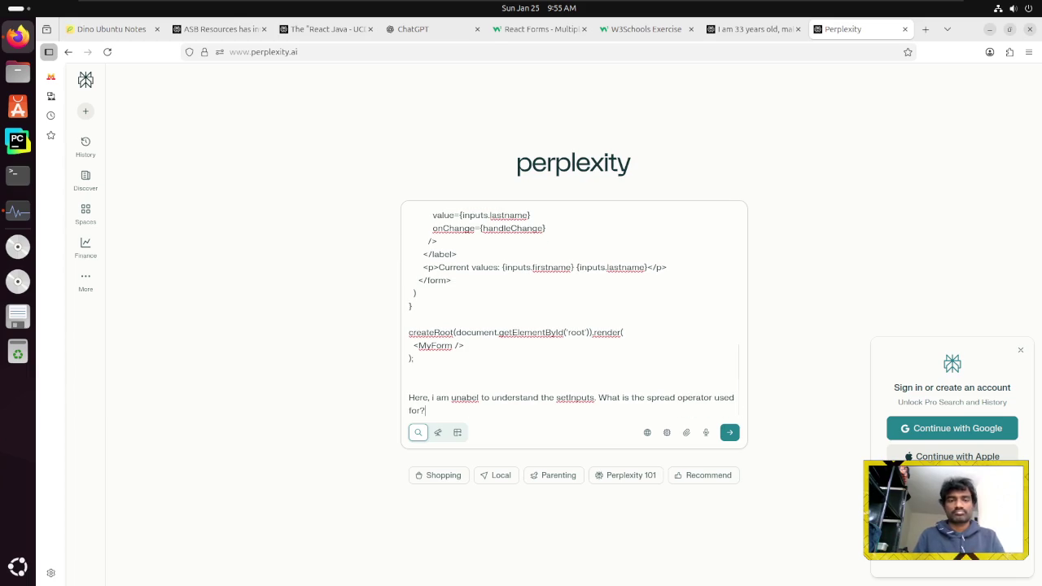
key("Return")
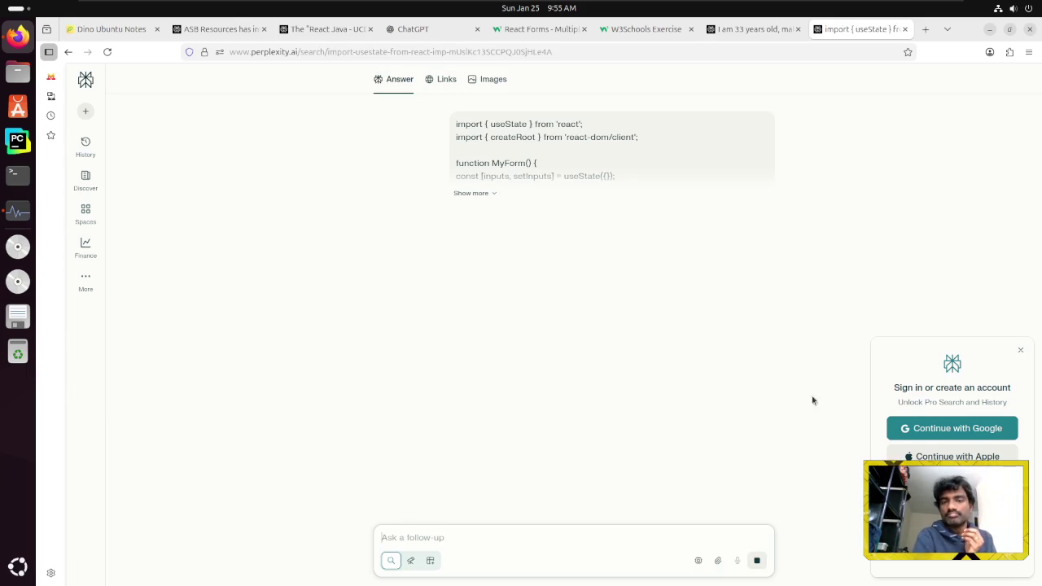
left_click(1020, 352)
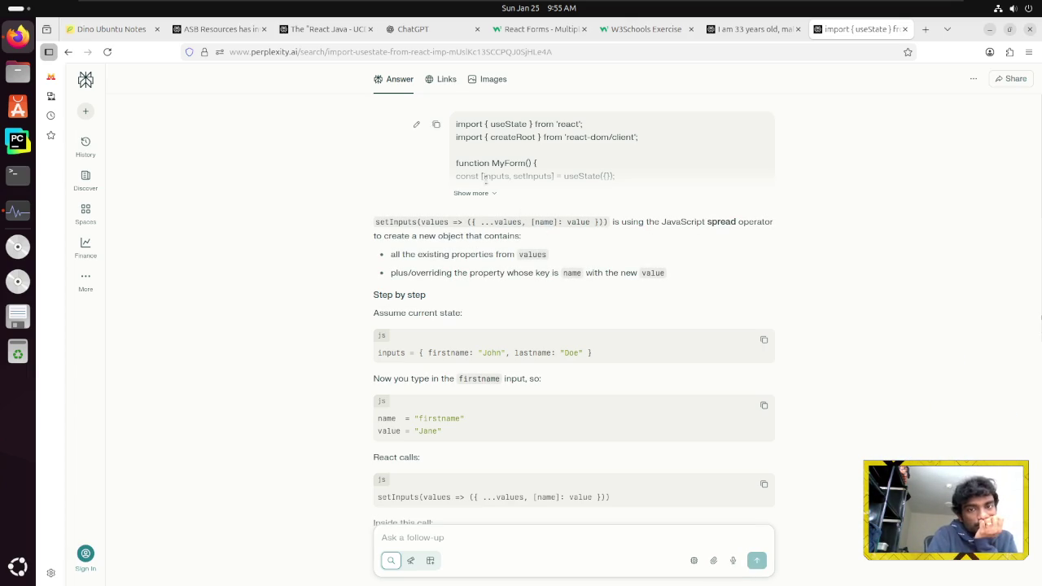
scroll(492, 332, "down", 2)
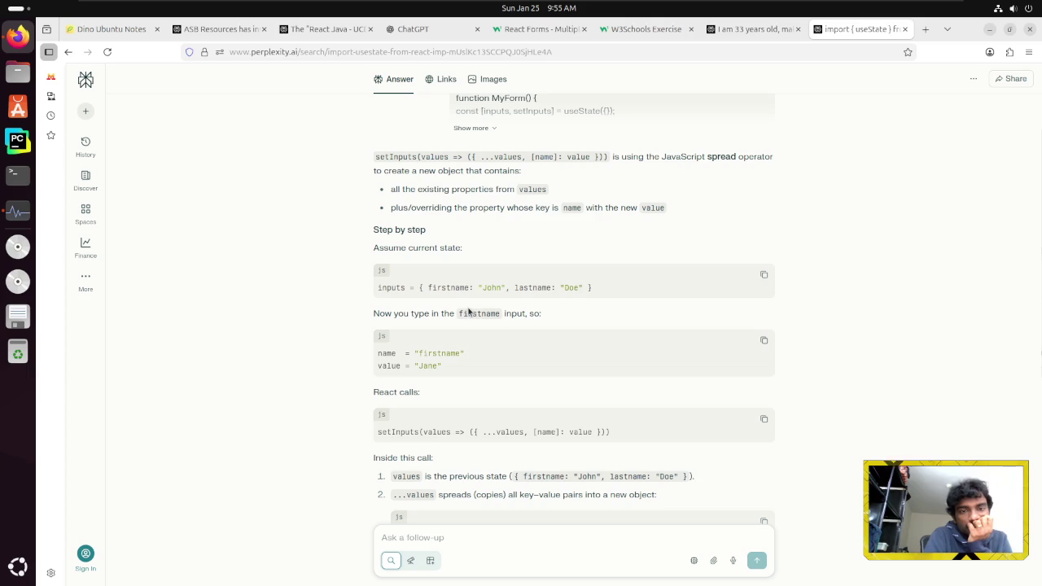
scroll(425, 318, "down", 2)
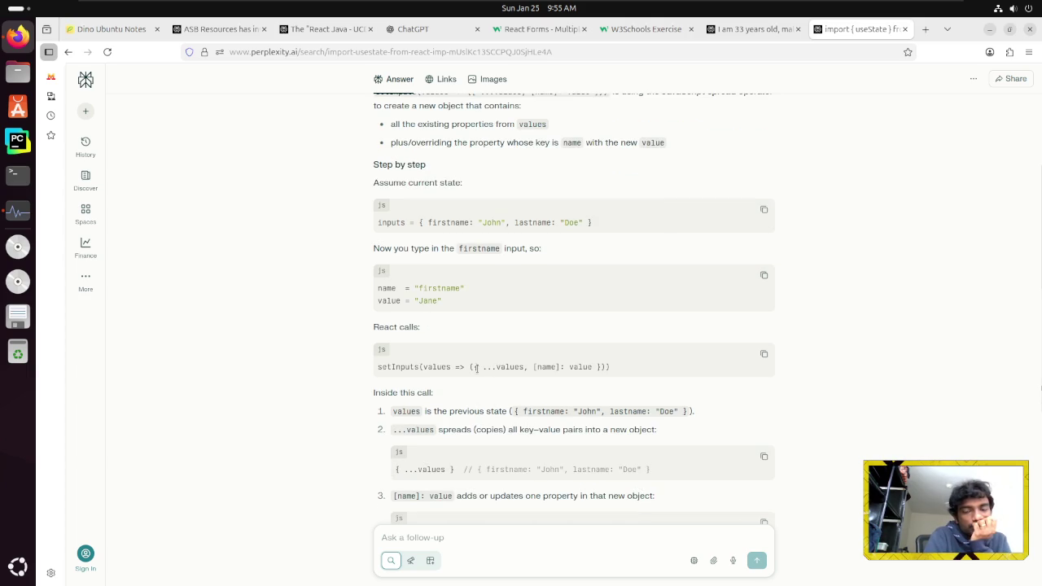
scroll(476, 367, "down", 2)
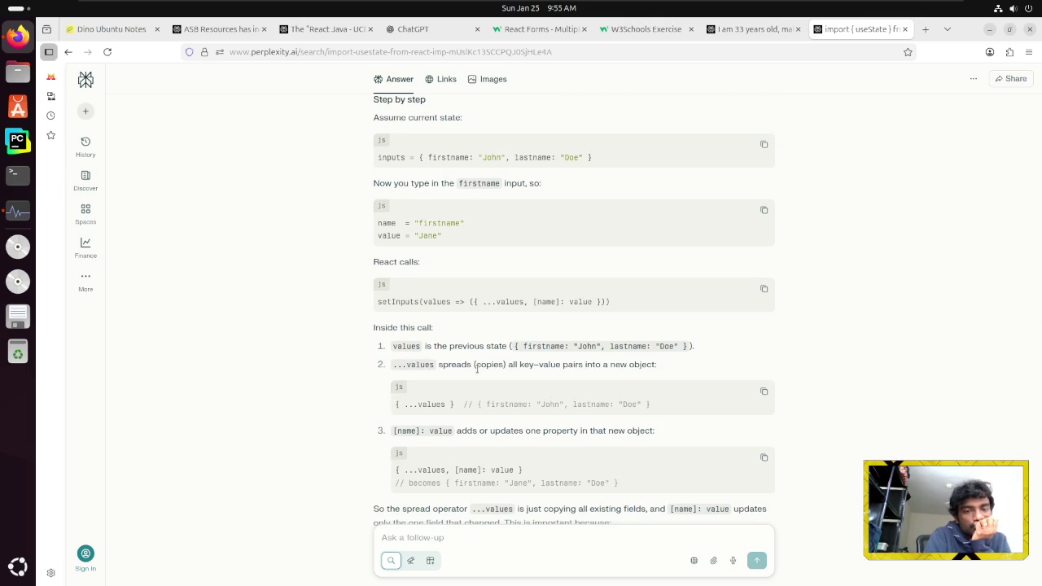
scroll(477, 368, "down", 2)
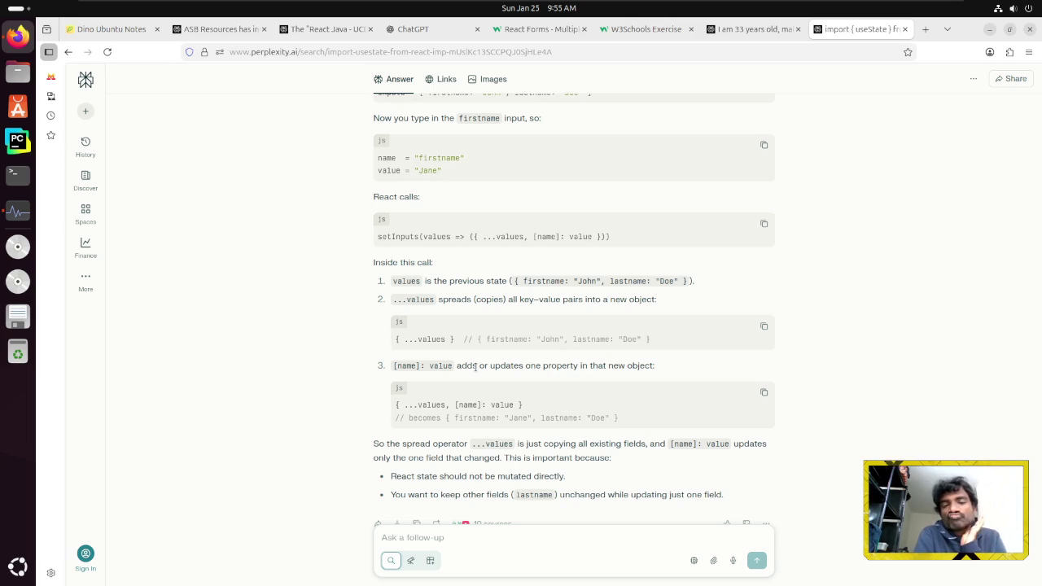
scroll(475, 368, "up", 4)
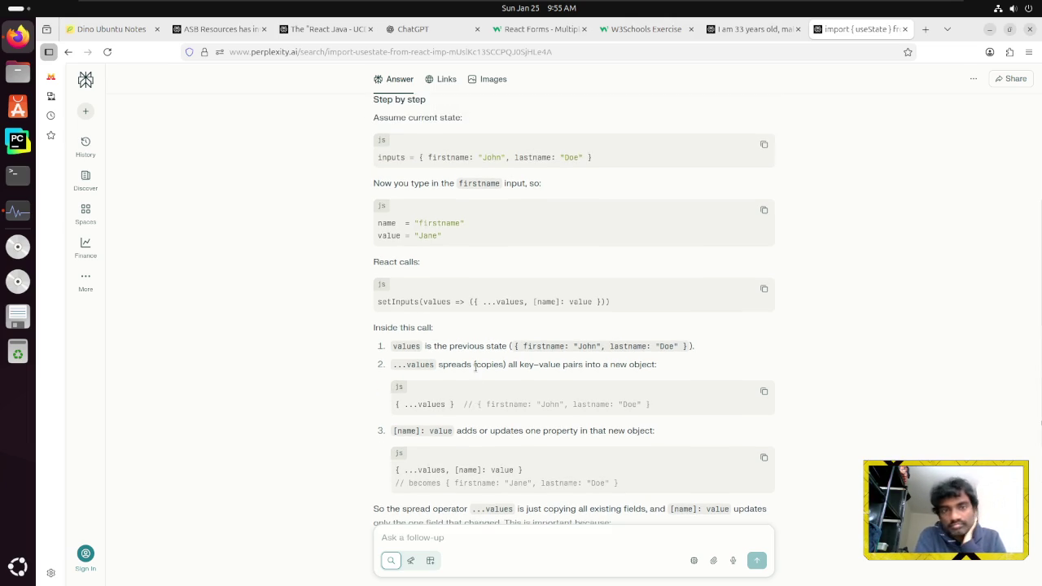
scroll(475, 368, "down", 3)
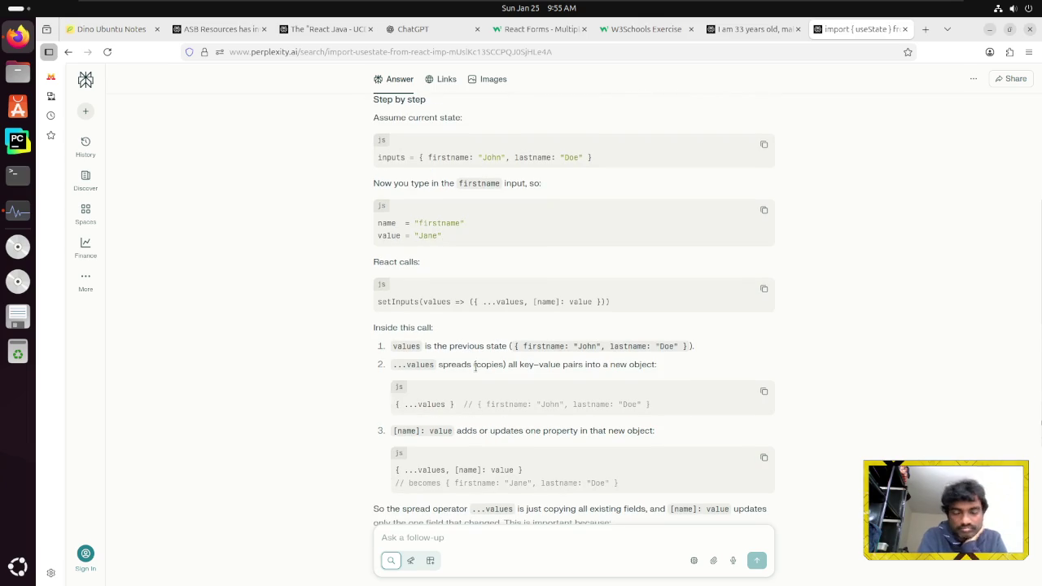
scroll(477, 364, "down", 2)
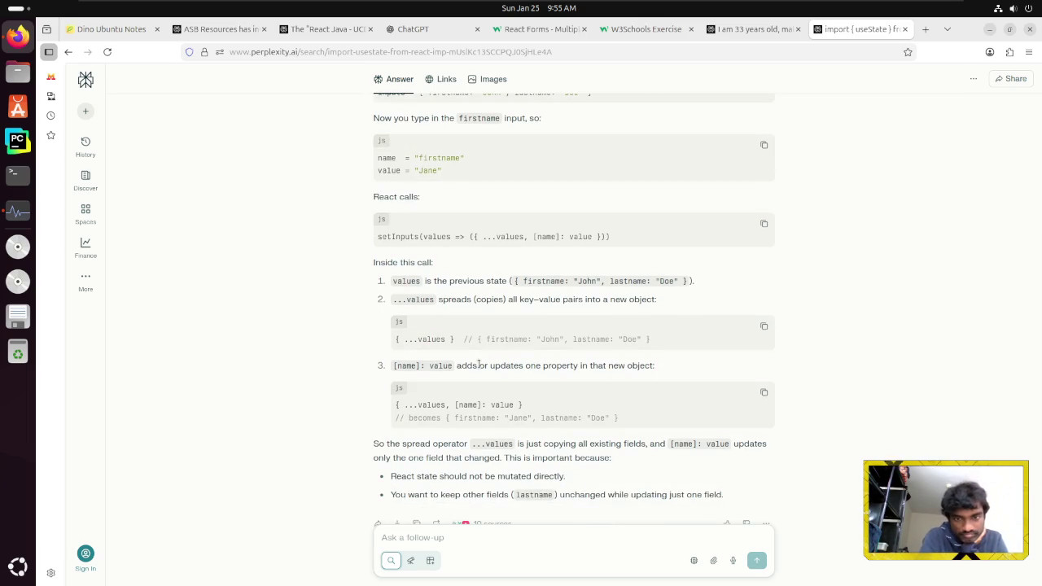
scroll(478, 364, "down", 3)
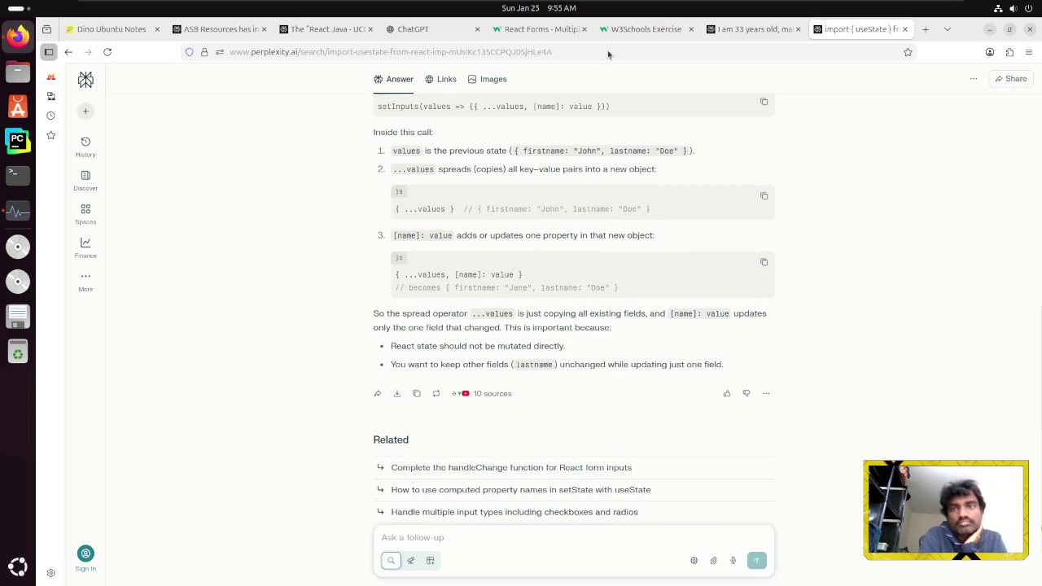
left_click(525, 30)
Clear the old highlight and view the handleChange example calling setInputs
left_click(573, 211)
scroll(576, 219, "up", 4)
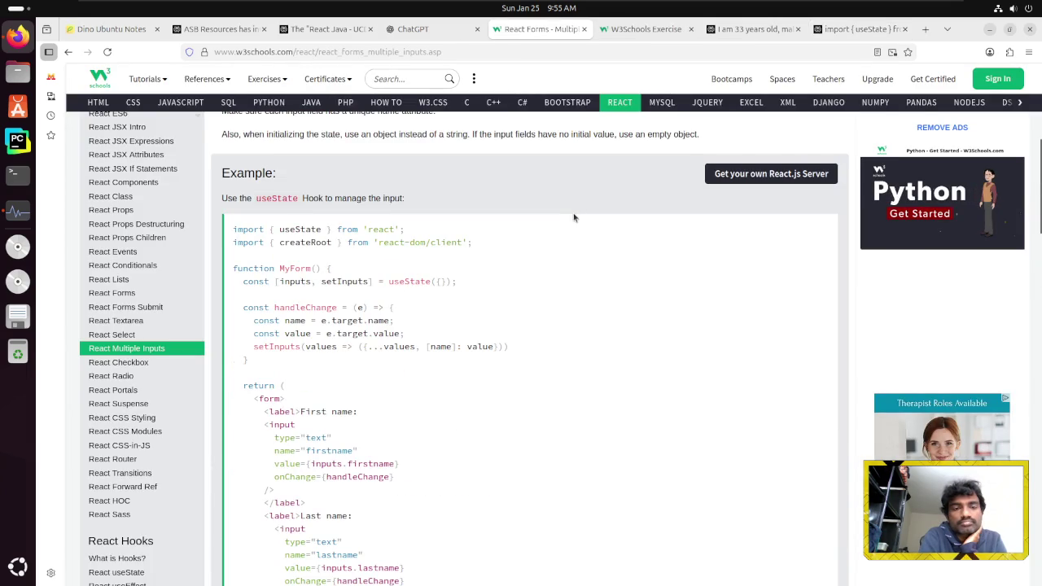
scroll(575, 216, "down", 2)
scroll(573, 217, "up", 2)
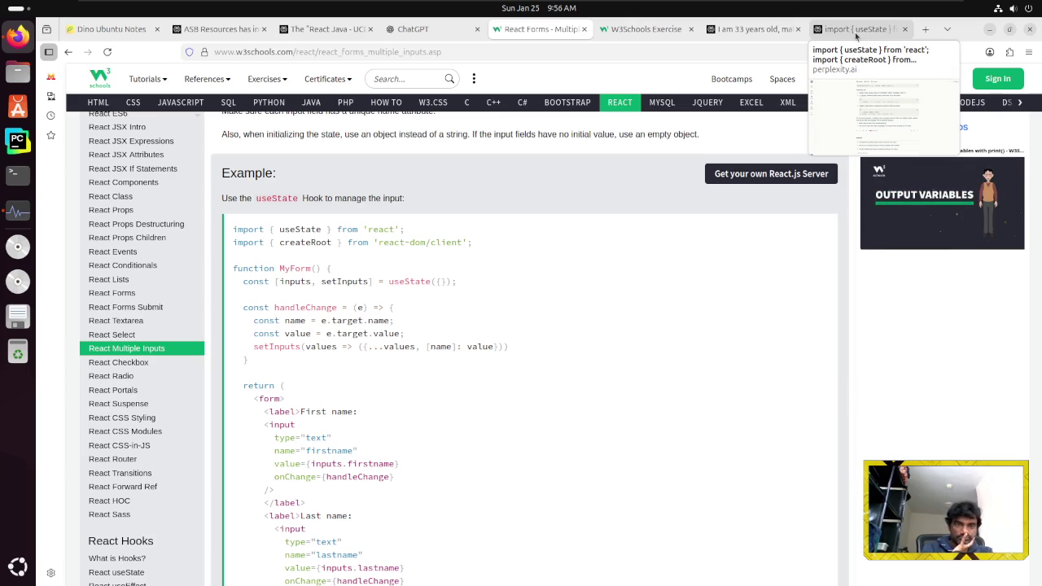
Check Perplexity's useState answer, then select const name = e.target.name; in the W3Schools example
left_click(855, 35)
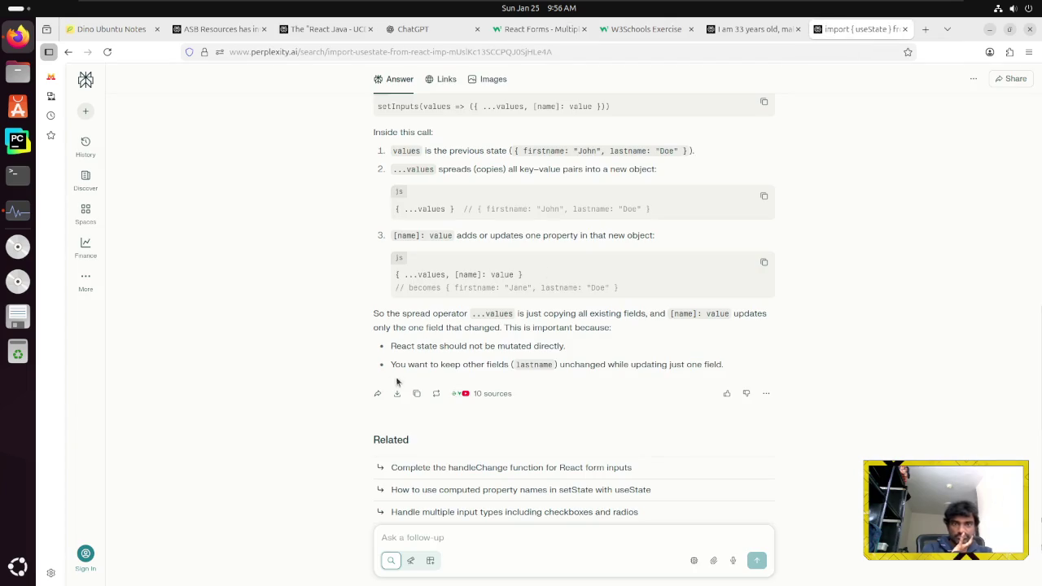
scroll(380, 356, "up", 2)
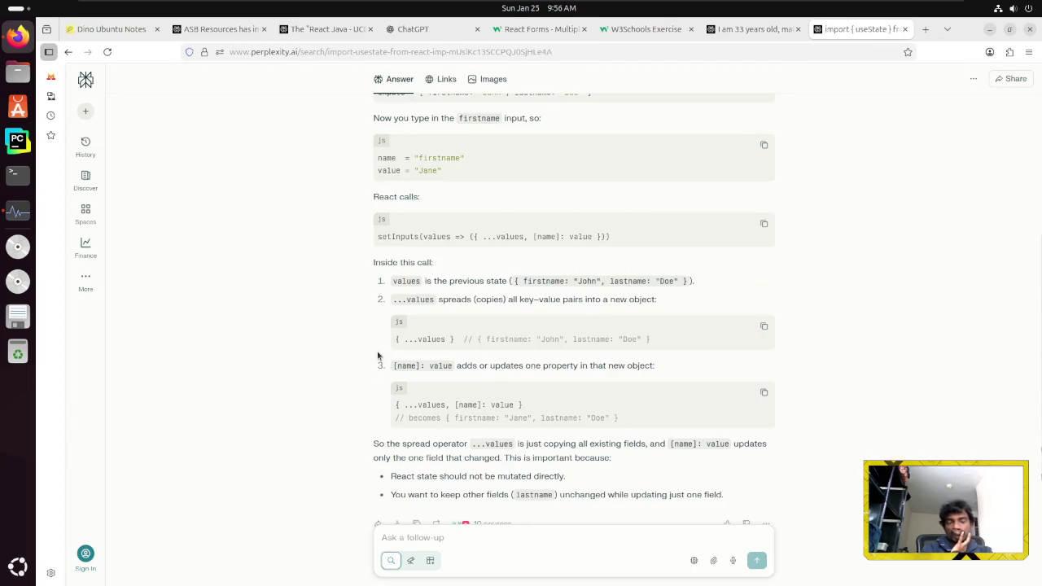
scroll(378, 356, "down", 1)
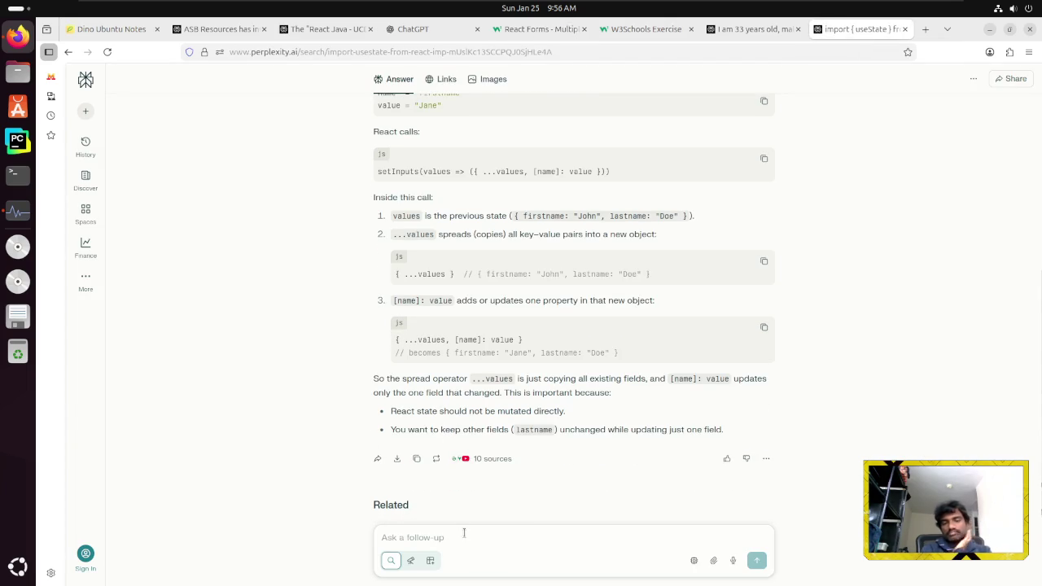
key("alt+Tab")
key("alt+Tab")
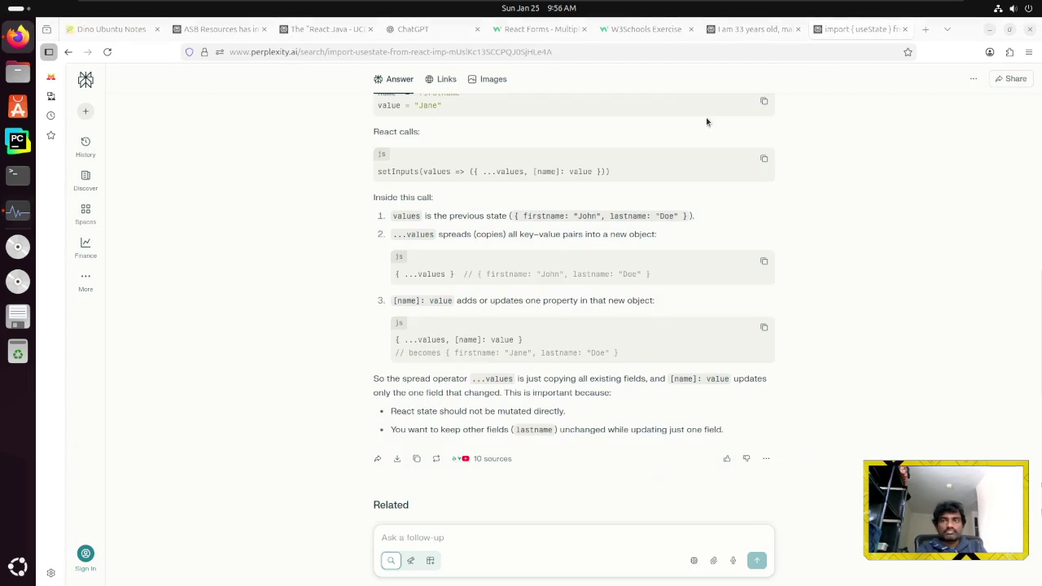
left_click(538, 29)
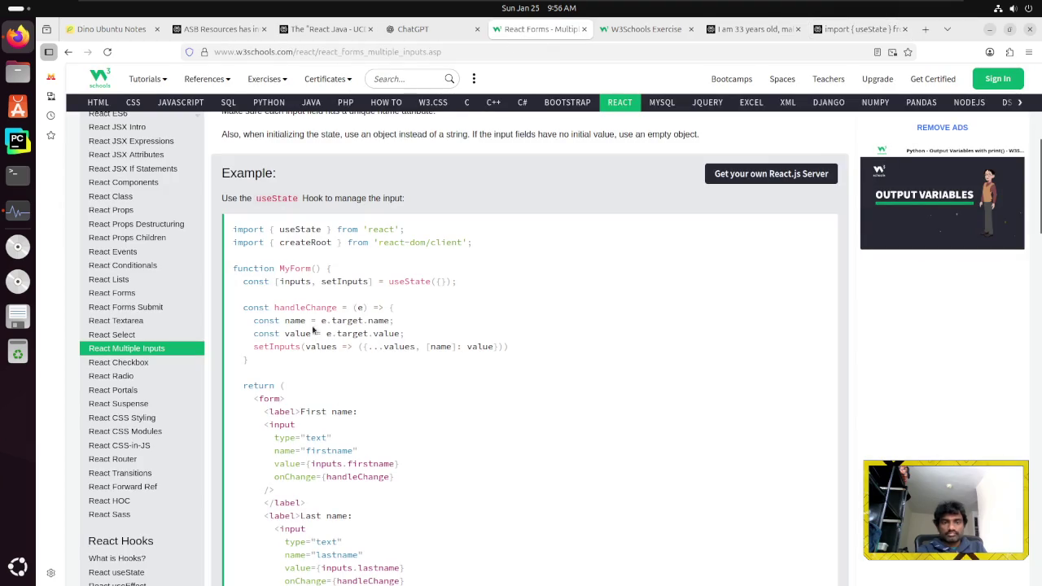
left_click_drag(252, 322, 409, 319)
key("ctrl+c")
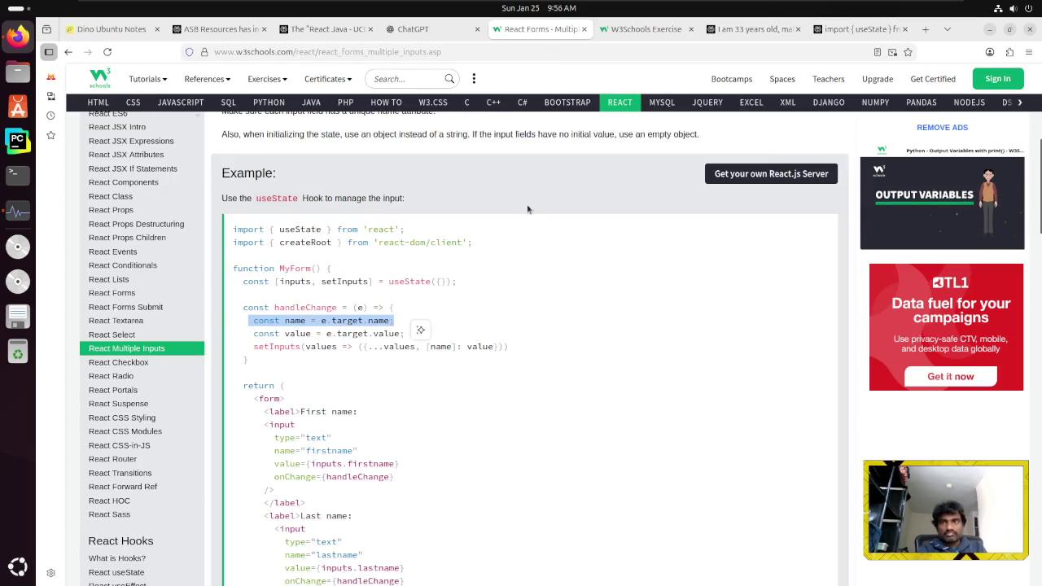
Paste the line into Perplexity's follow-up and ask whether it contains both names or is an array
left_click(855, 30)
left_click(562, 539)
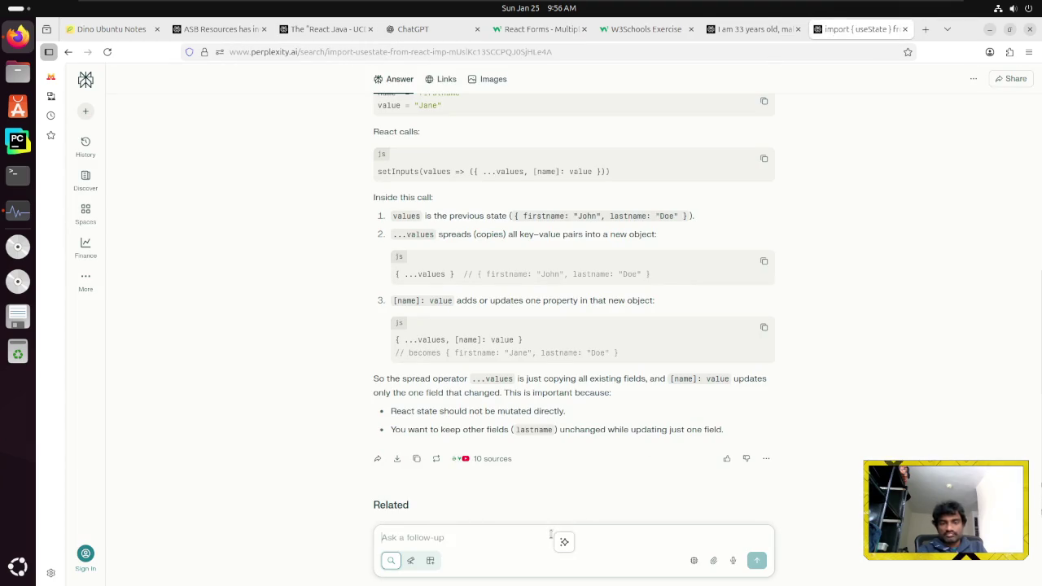
key("ctrl+v")
key("shift+Return")
type("Wi")
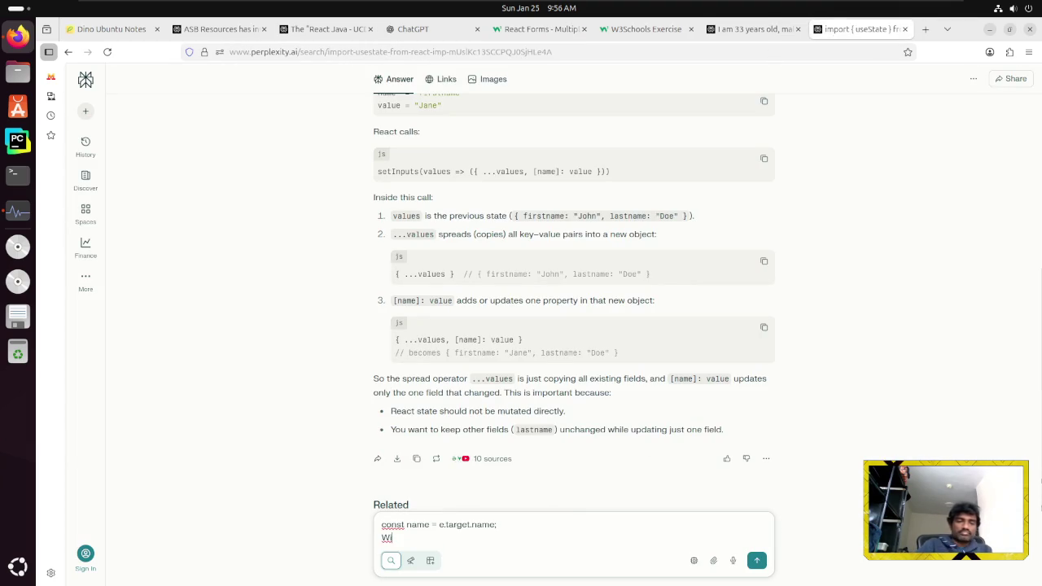
type("ll this conta")
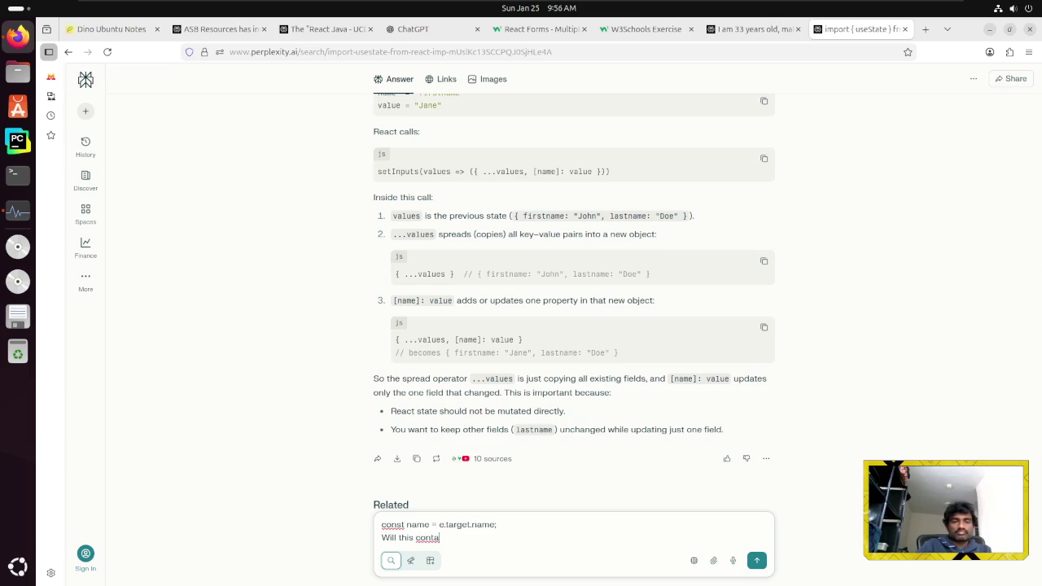
type("in both the names")
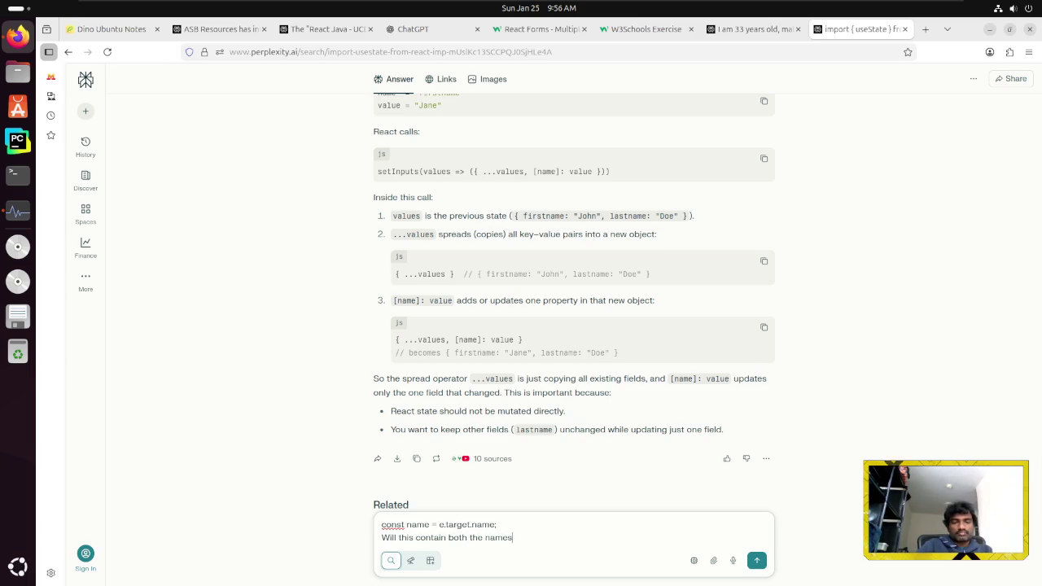
type("? is it a")
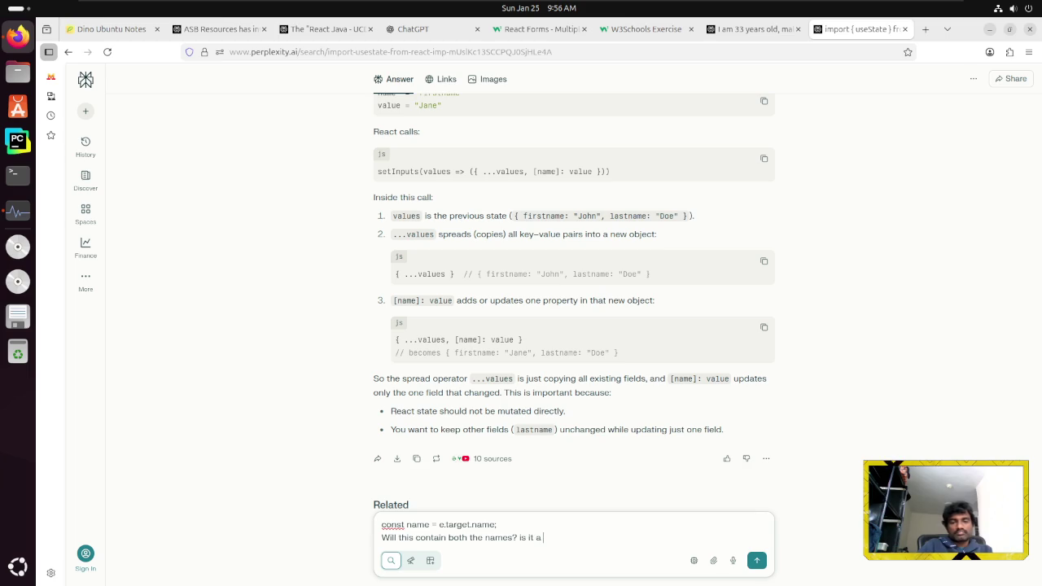
type("n array?")
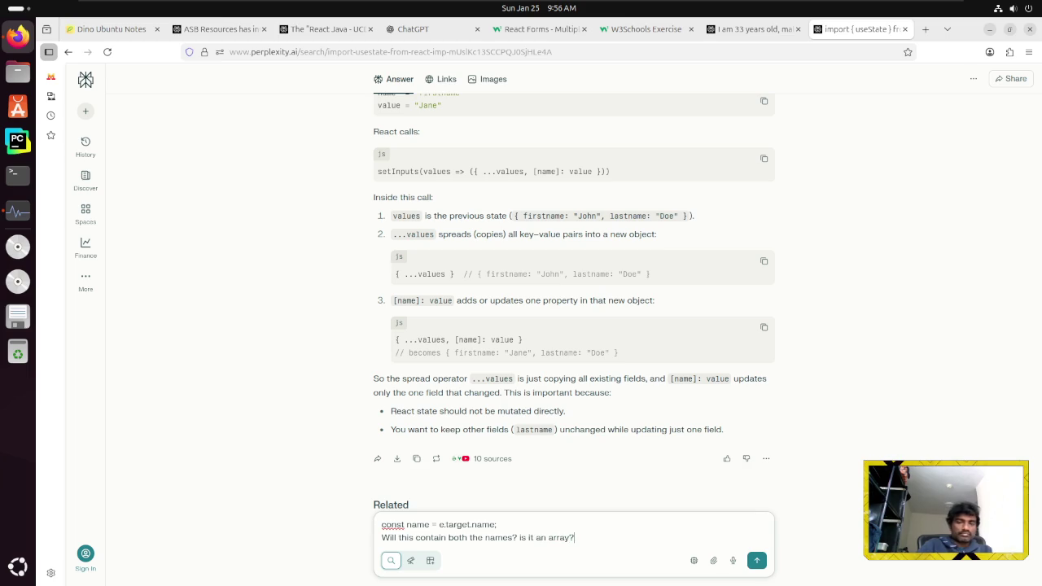
key("Return")
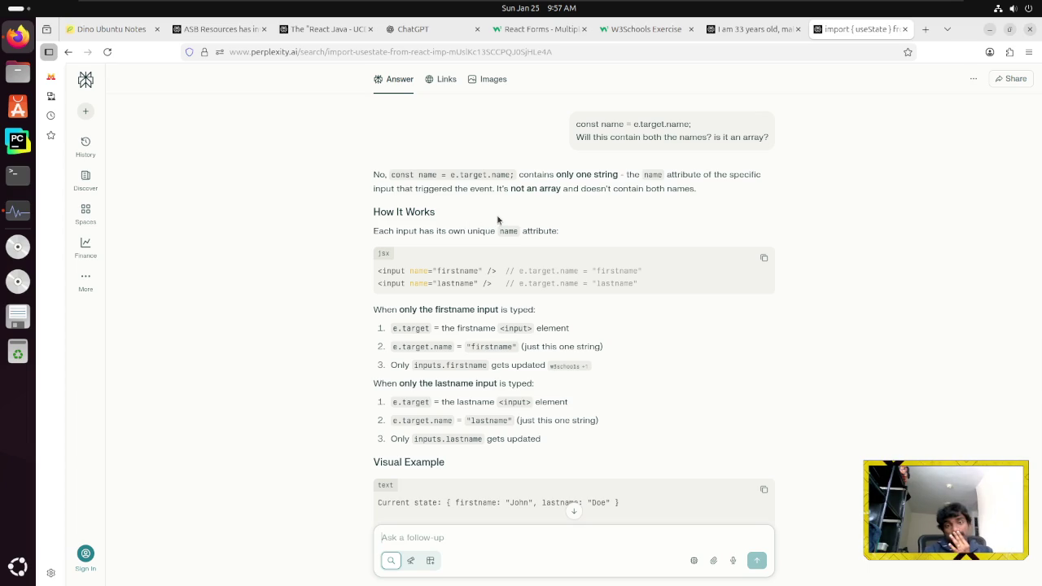
Read down Perplexity's answer, then select the setInputs line in the W3Schools example
scroll(498, 220, "down", 1)
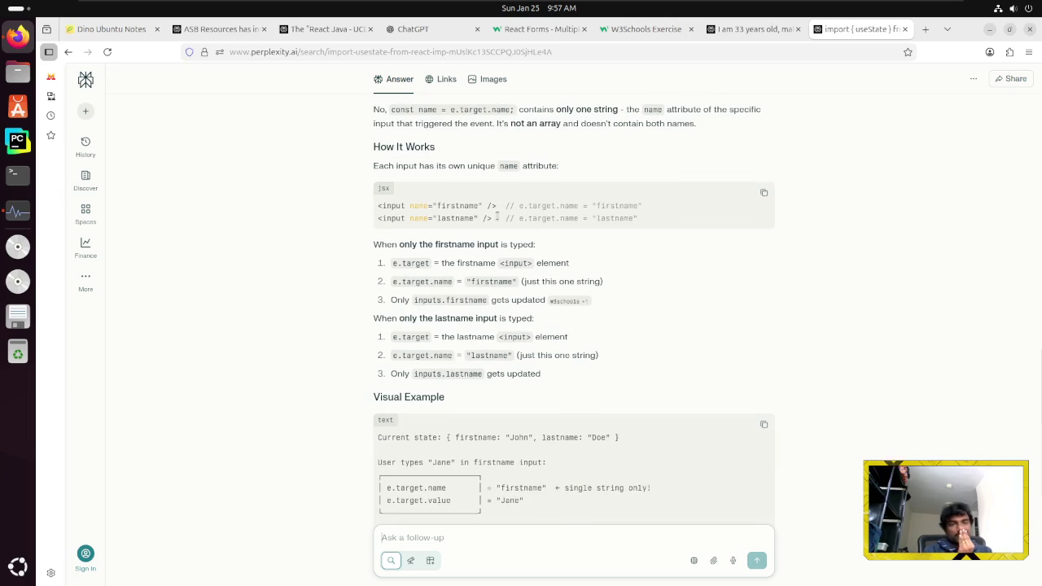
scroll(500, 231, "down", 1)
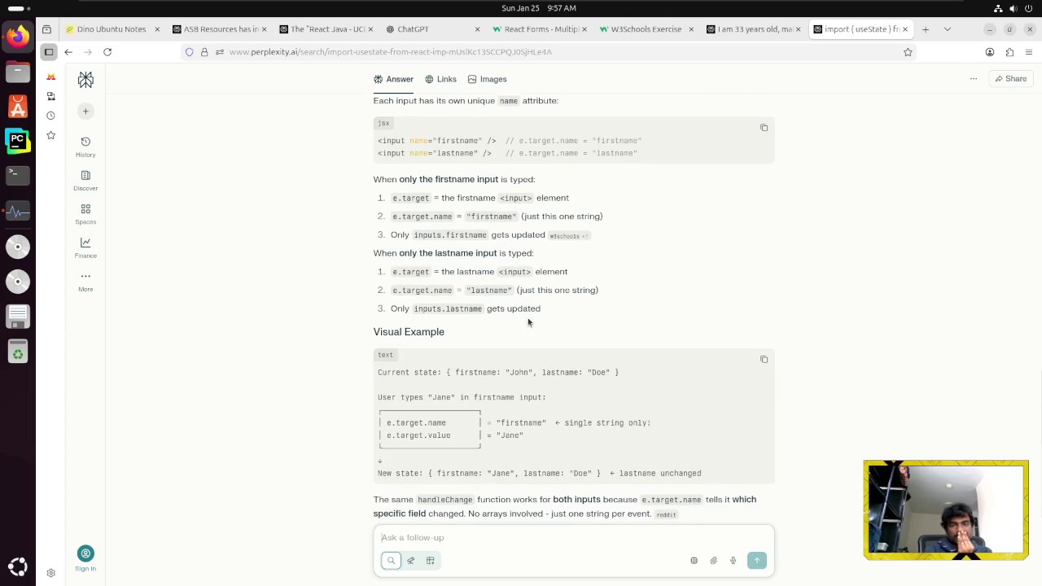
scroll(527, 322, "down", 1)
scroll(528, 322, "down", 2)
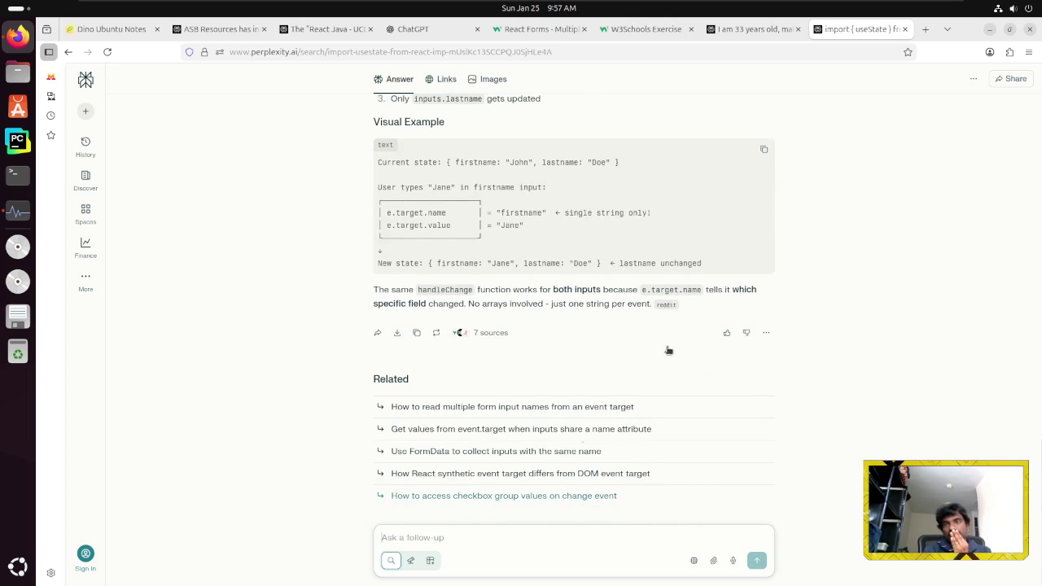
left_click(553, 30)
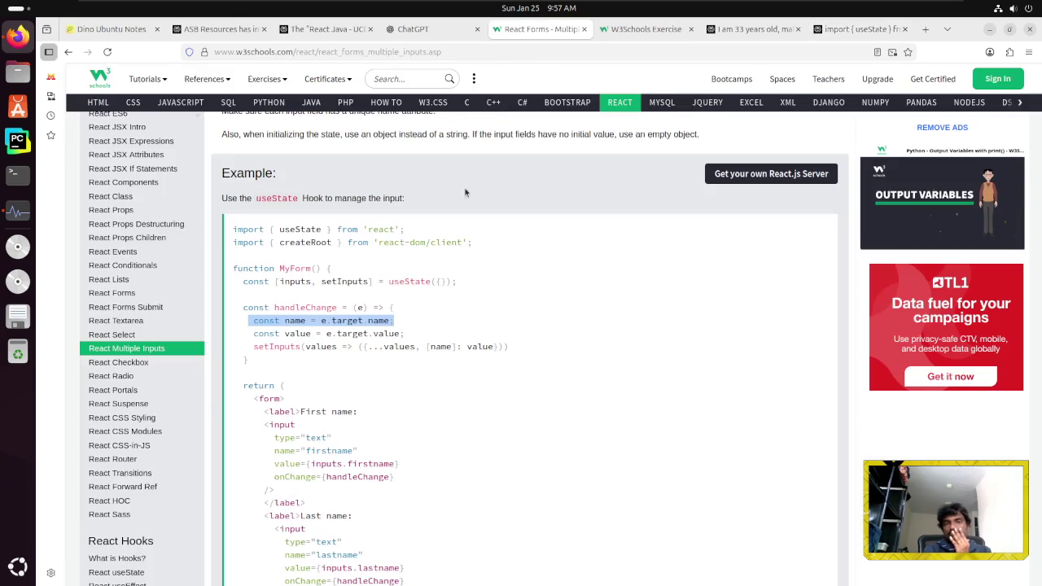
left_click(314, 363)
left_click_drag(254, 349, 527, 357)
key("ctrl+c")
Paste the setInputs line minus the stray brace and ask 'Where is the values coming from? it's not define anywhere'
key("ctrl+9")
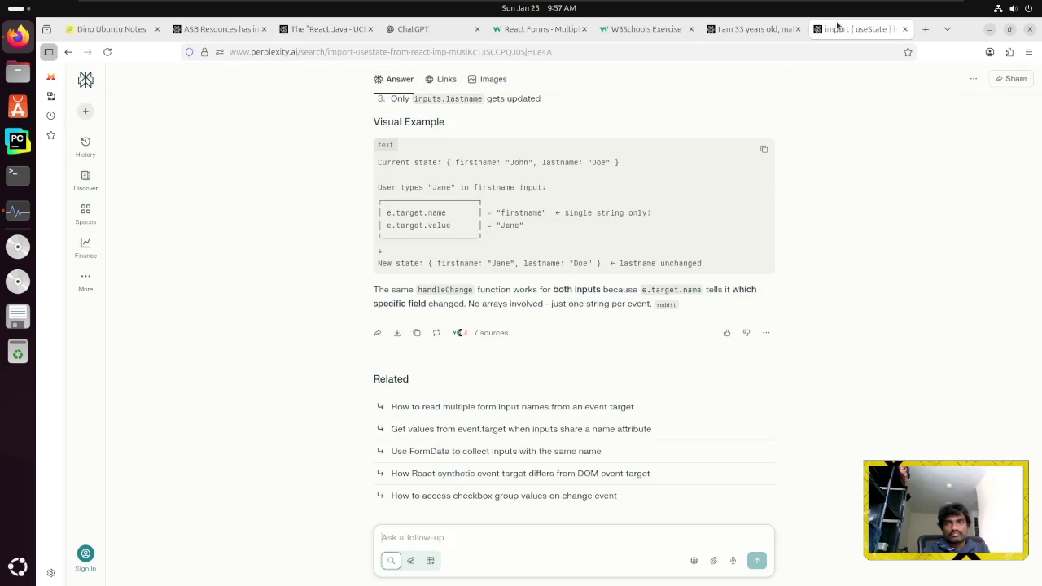
left_click(457, 539)
key("ctrl+v")
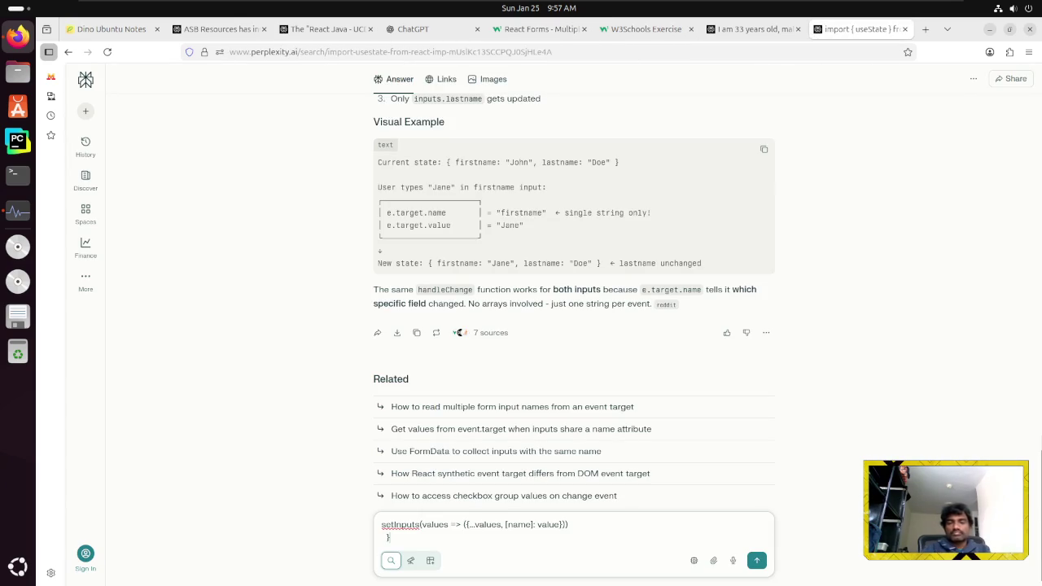
key("BackSpace")
key("shift+Return")
type("Where is the values coming from? it's not define ")
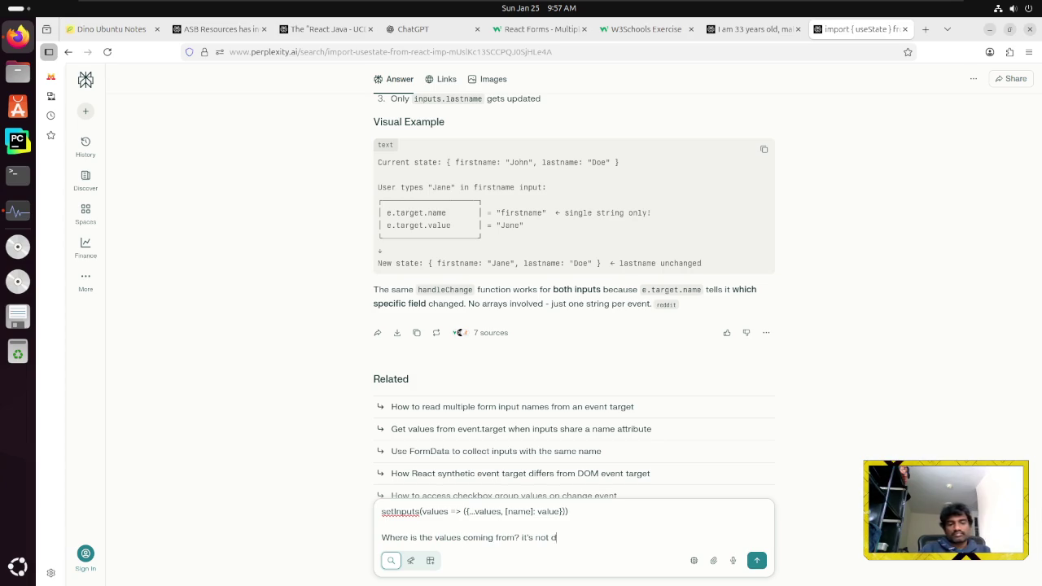
type("anywhere.")
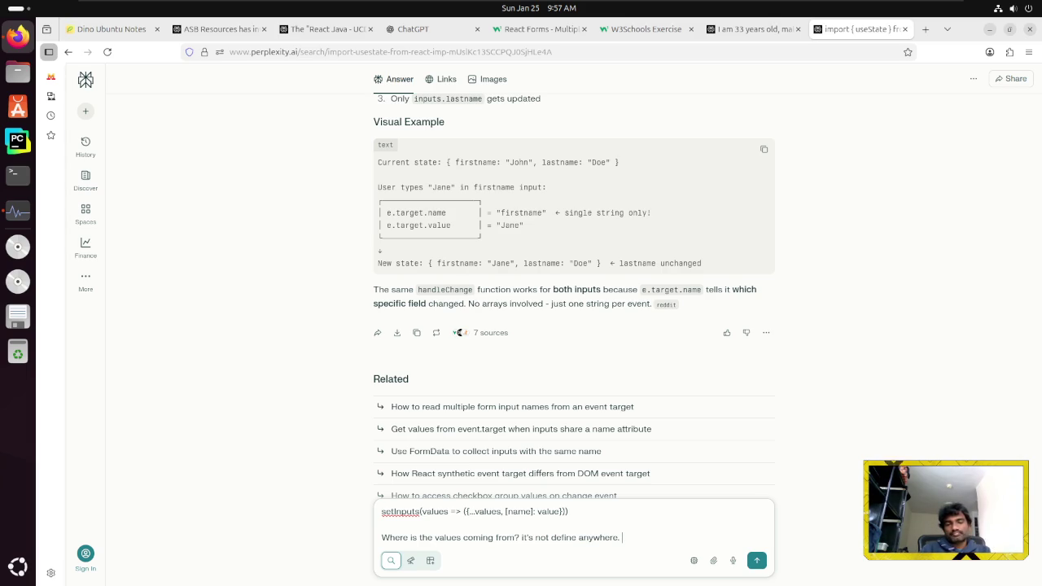
key("Return")
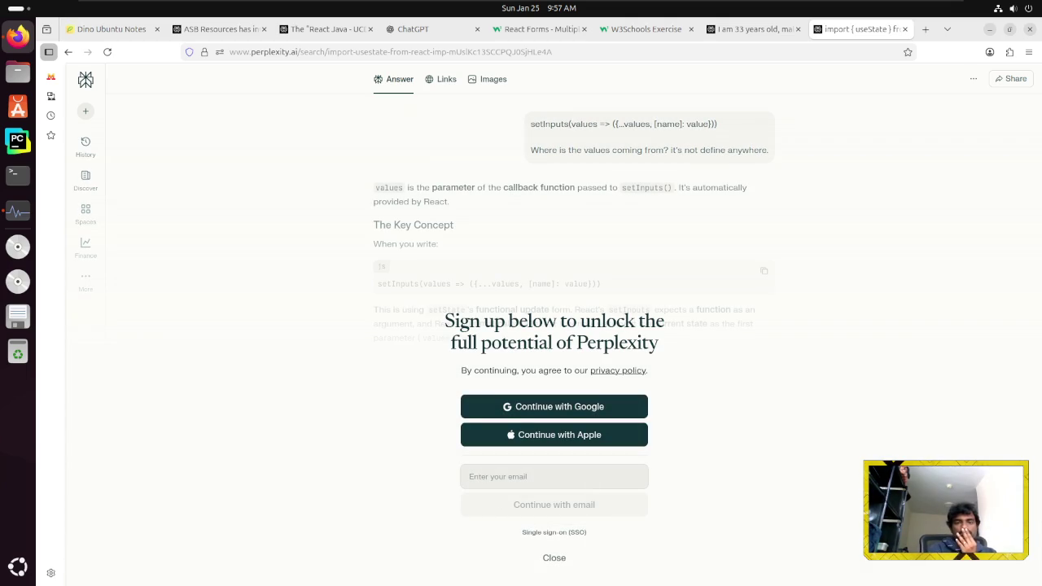
key("Escape")
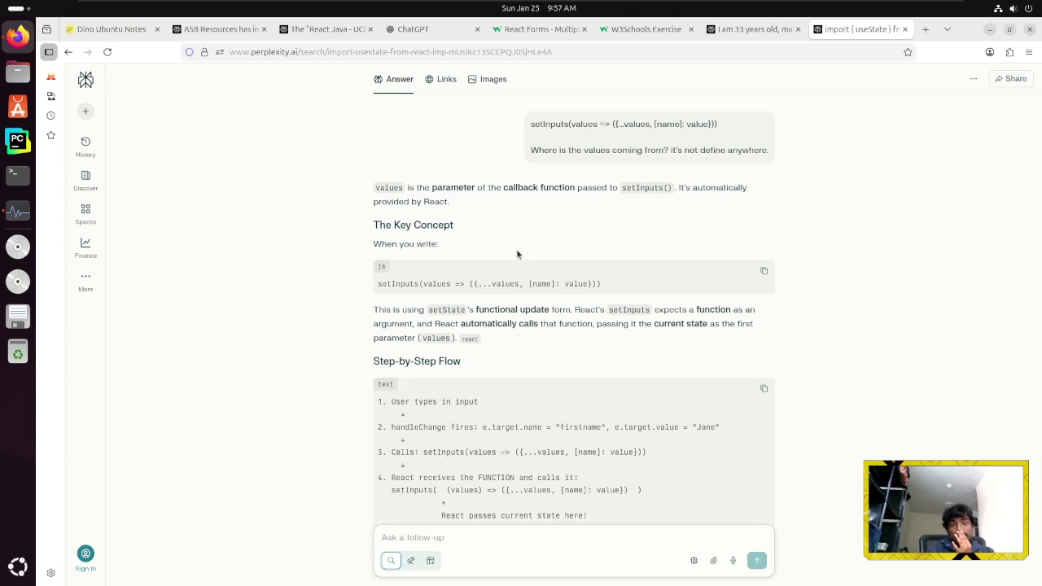
scroll(512, 298, "down", 2)
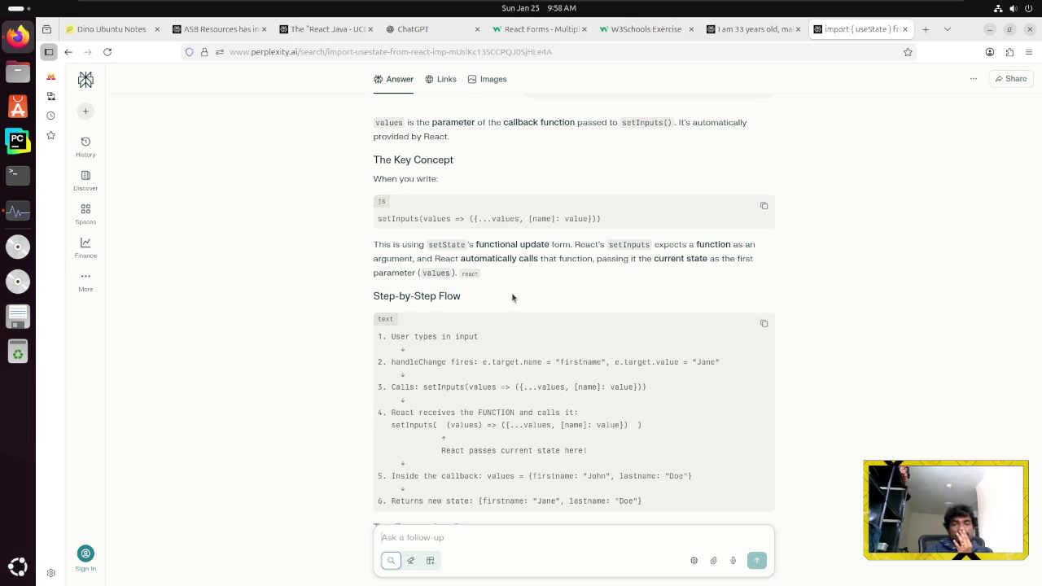
scroll(512, 298, "down", 2)
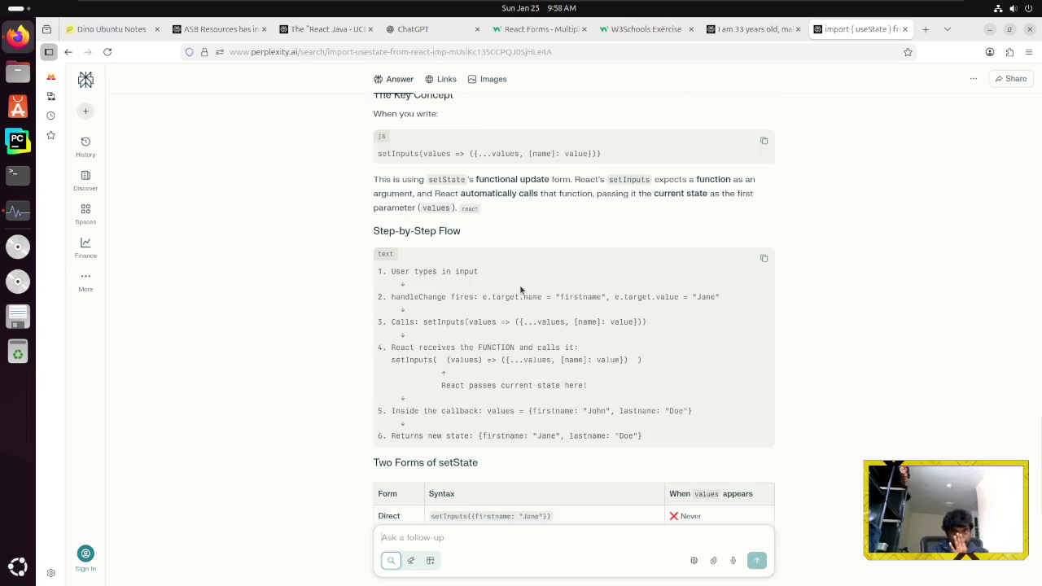
scroll(521, 285, "down", 5)
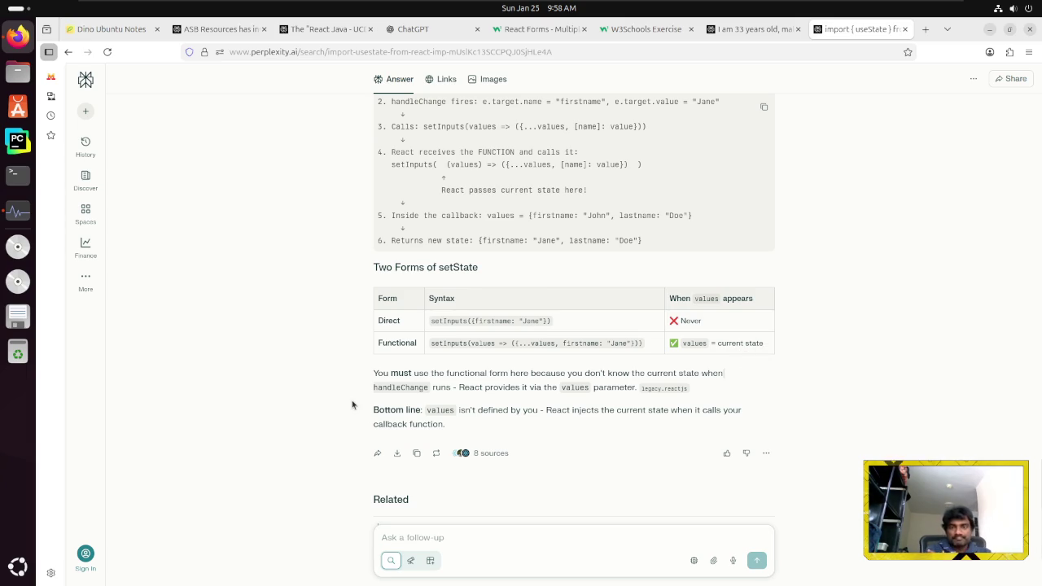
left_click(513, 30)
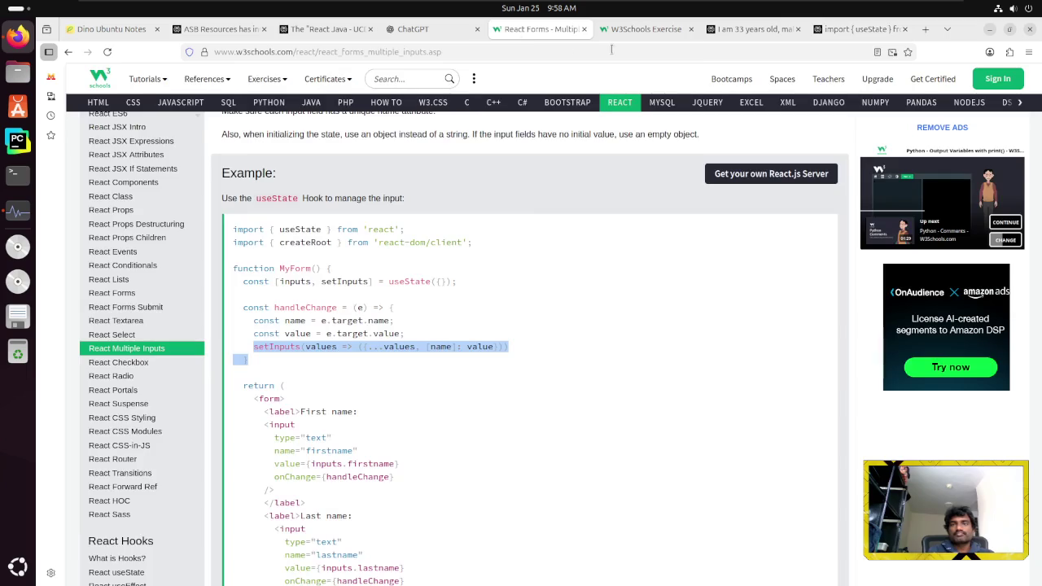
Clear the setInputs selection, scroll down to the exercise, and go on to the Checkbox lesson
left_click(578, 292)
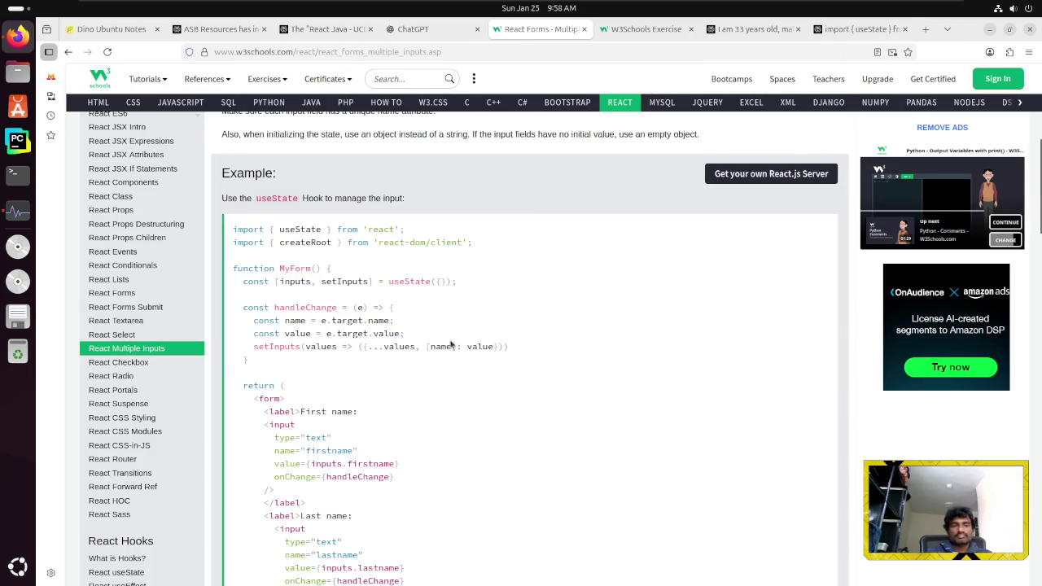
scroll(579, 293, "down", 10)
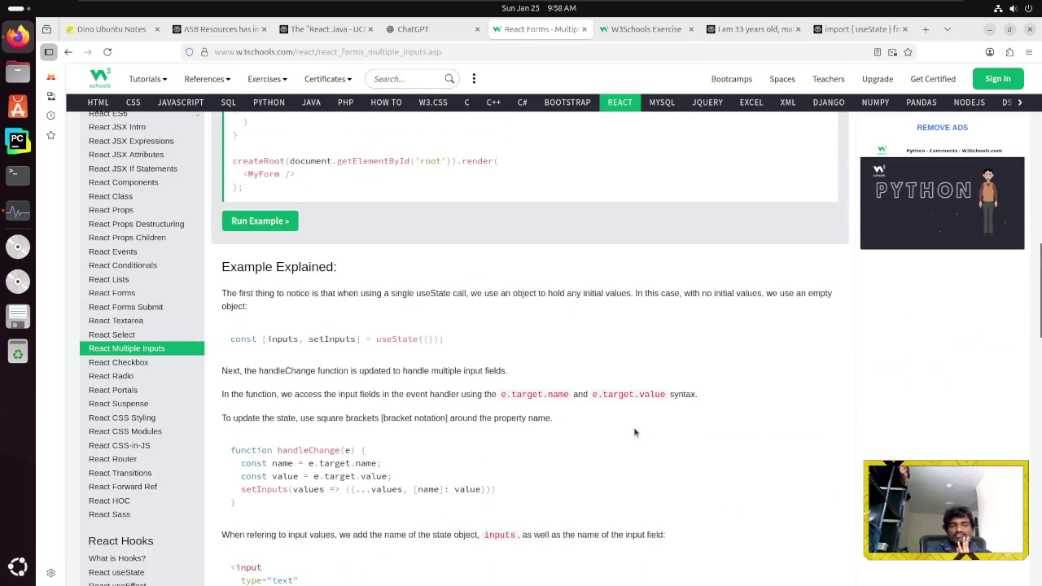
scroll(635, 432, "down", 10)
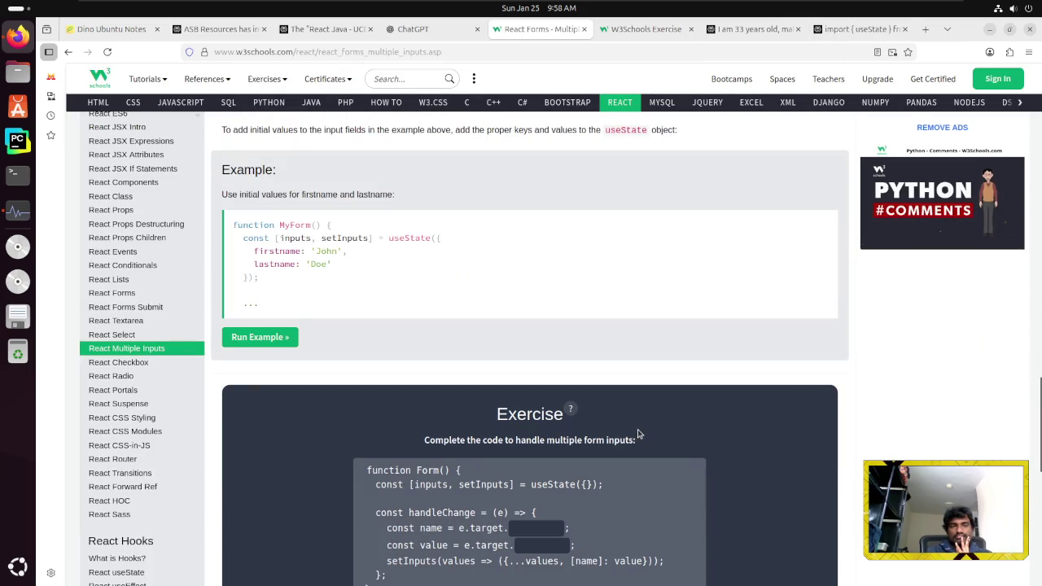
scroll(637, 429, "down", 8)
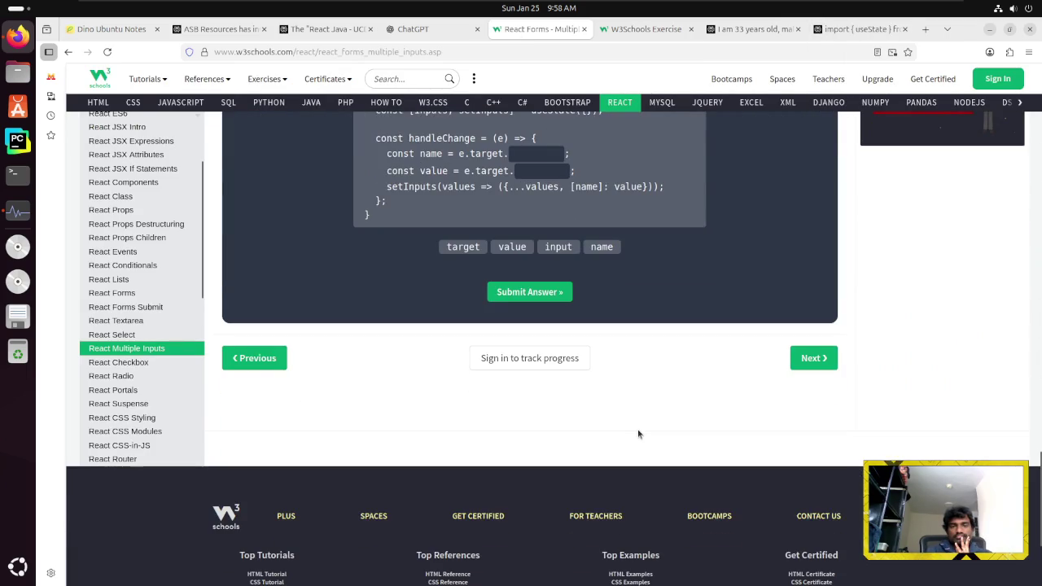
scroll(637, 429, "up", 12)
scroll(637, 429, "up", 5)
scroll(638, 429, "down", 7)
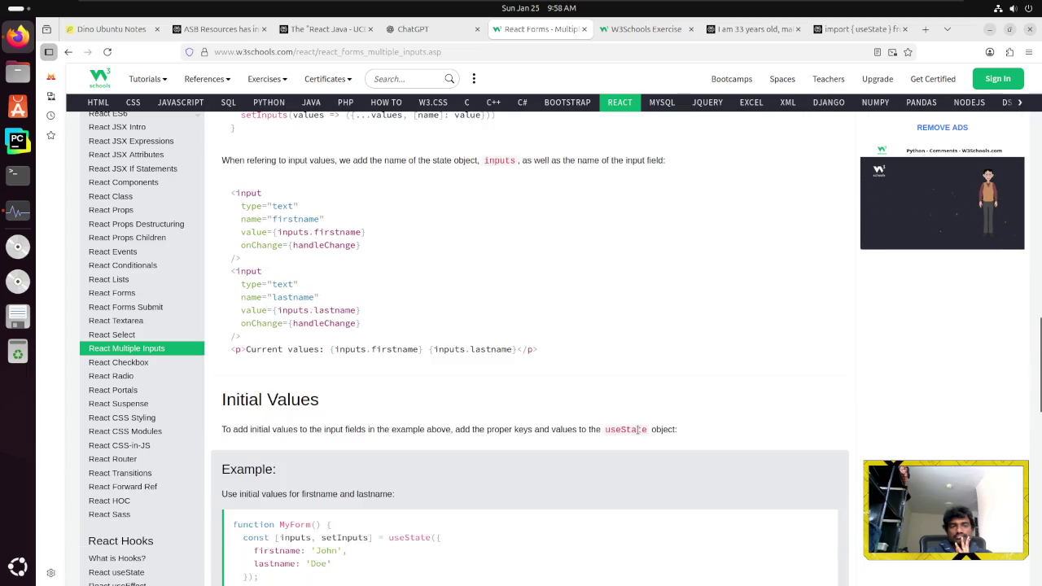
scroll(637, 429, "down", 5)
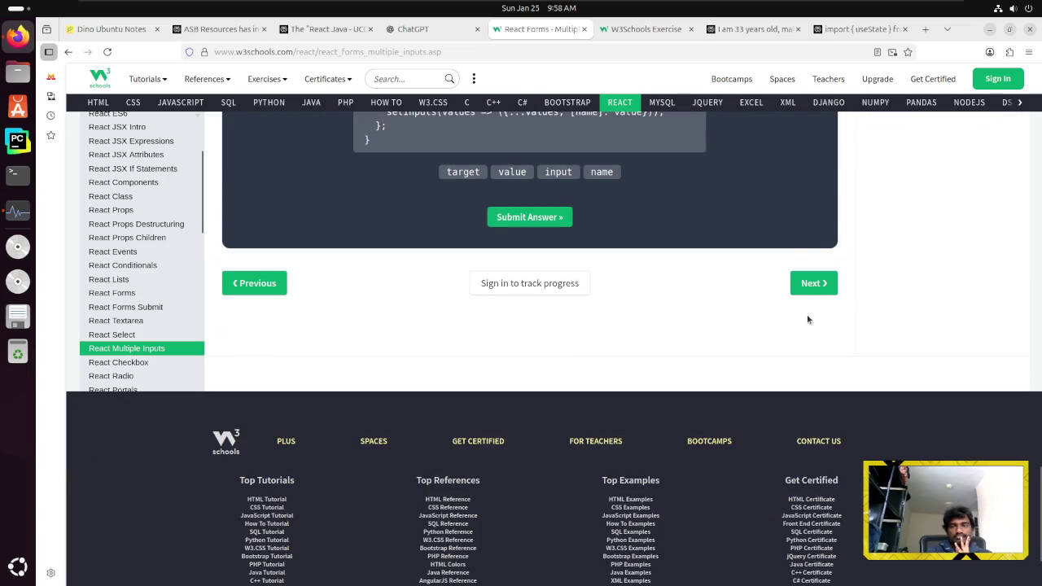
left_click(806, 293)
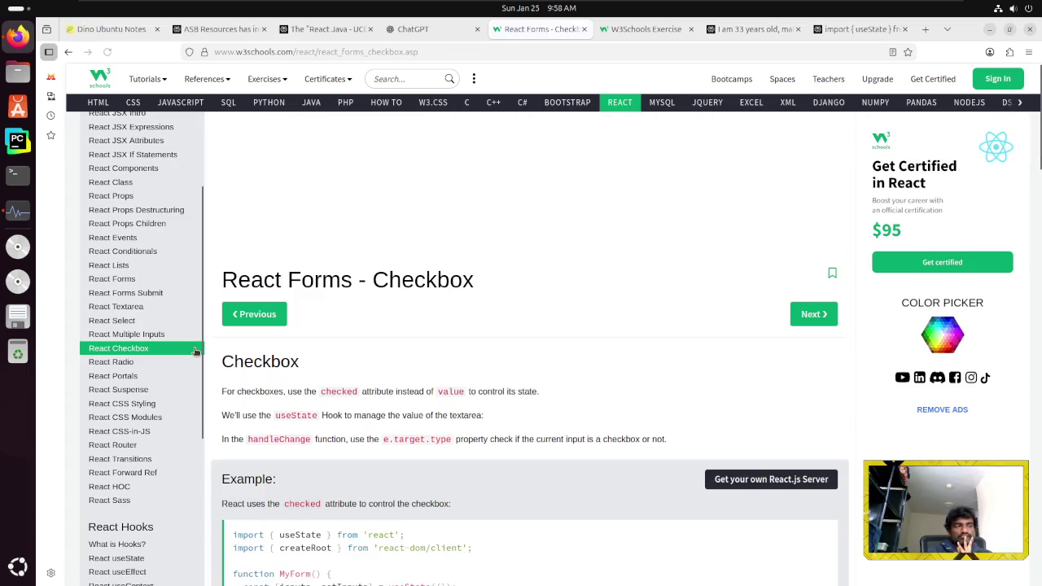
Read the Checkbox intro, highlighting its opening sentence and the word state
scroll(409, 349, "down", 3)
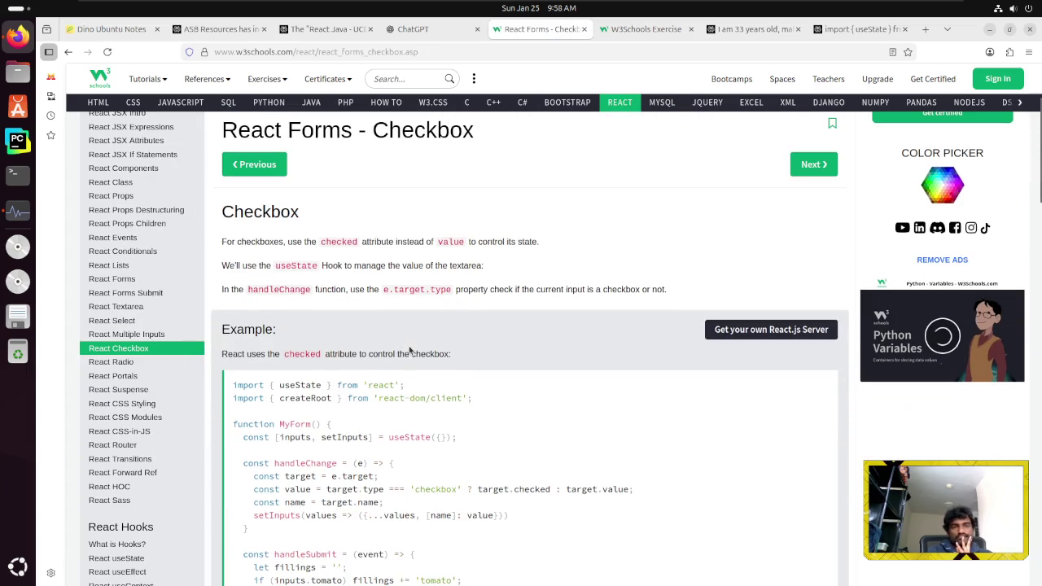
left_click_drag(247, 241, 360, 242)
double_click(526, 242)
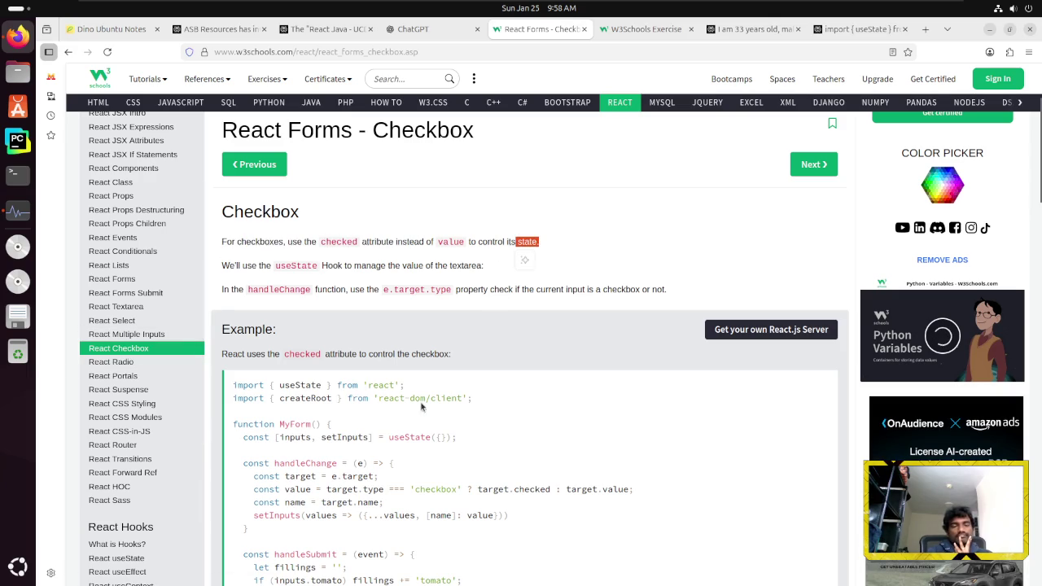
left_click(359, 460)
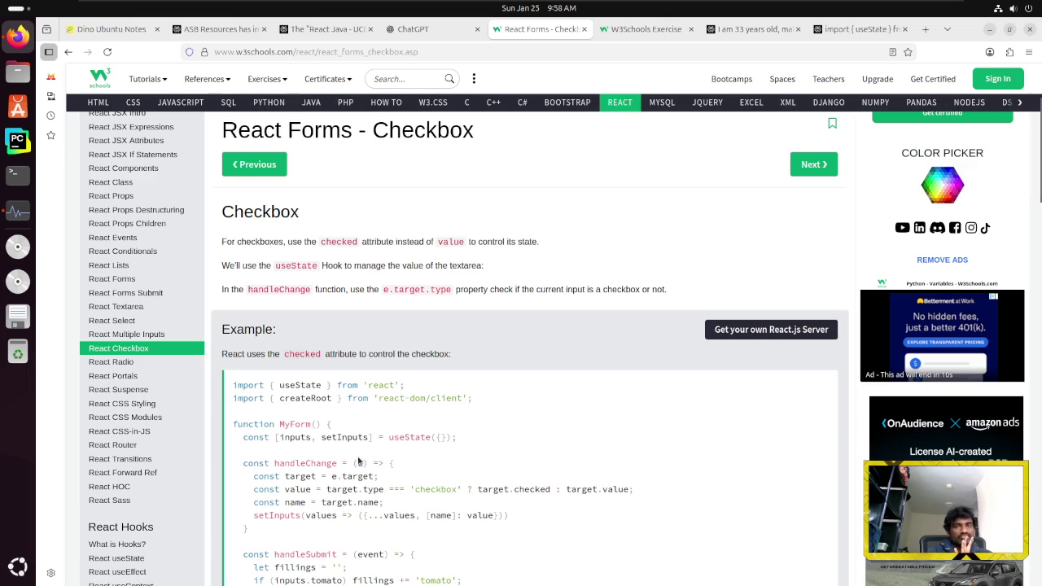
scroll(357, 457, "down", 3)
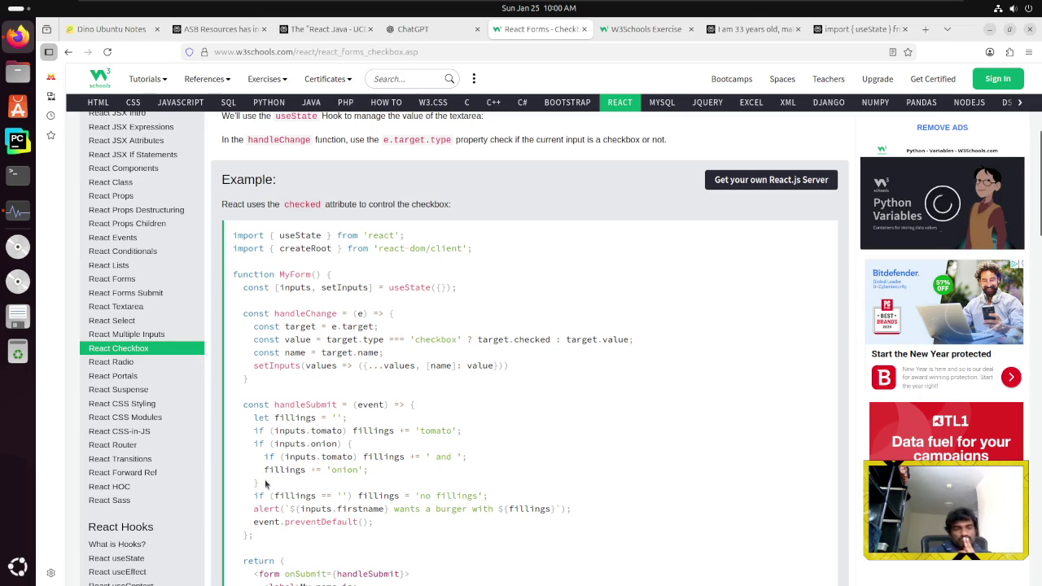
Study the burger-fillings example code, from the alert line down to the Submit button
scroll(301, 486, "down", 2)
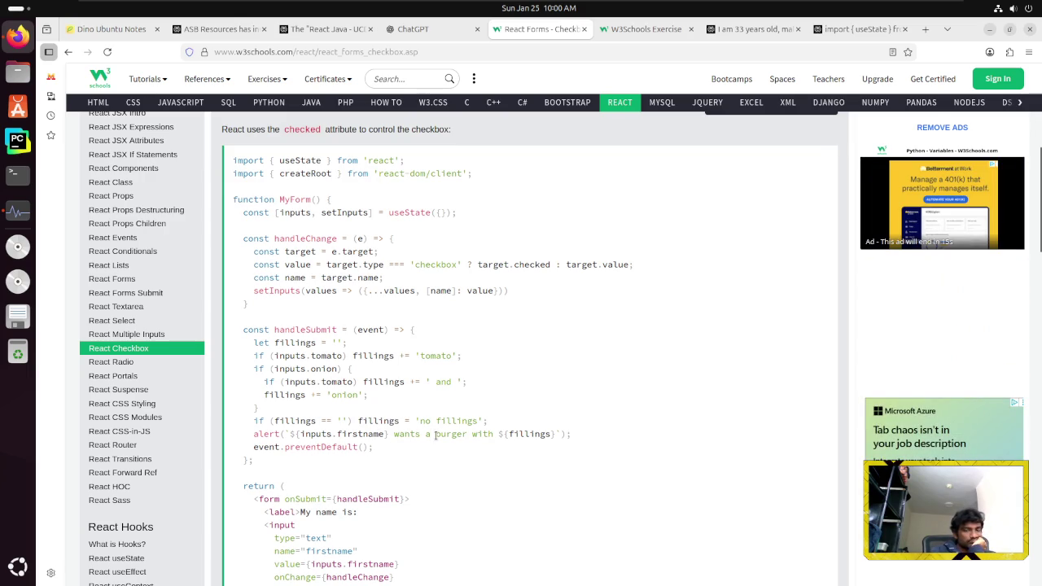
left_click_drag(436, 435, 473, 435)
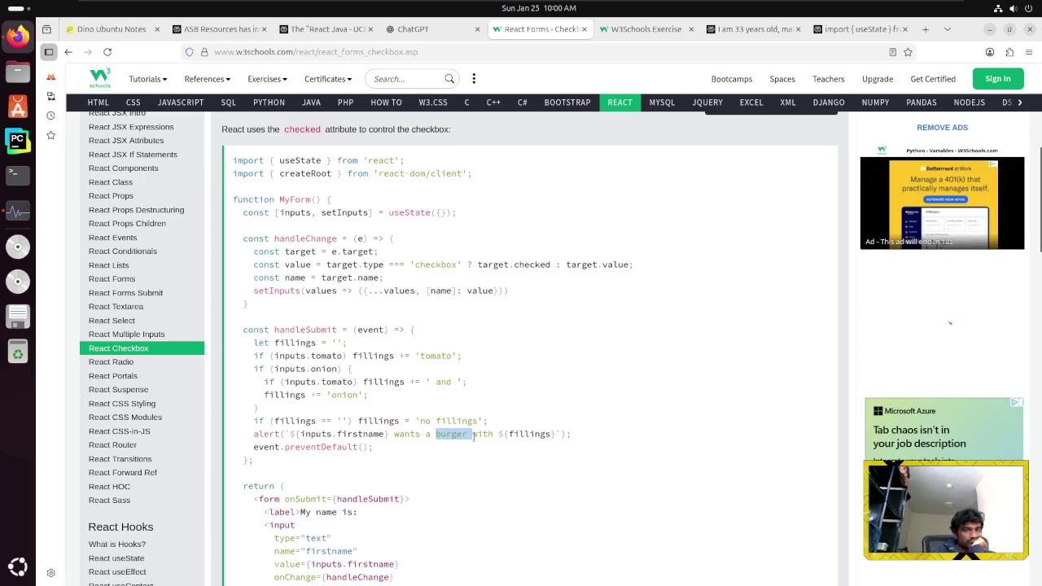
left_click(402, 435)
scroll(402, 440, "down", 2)
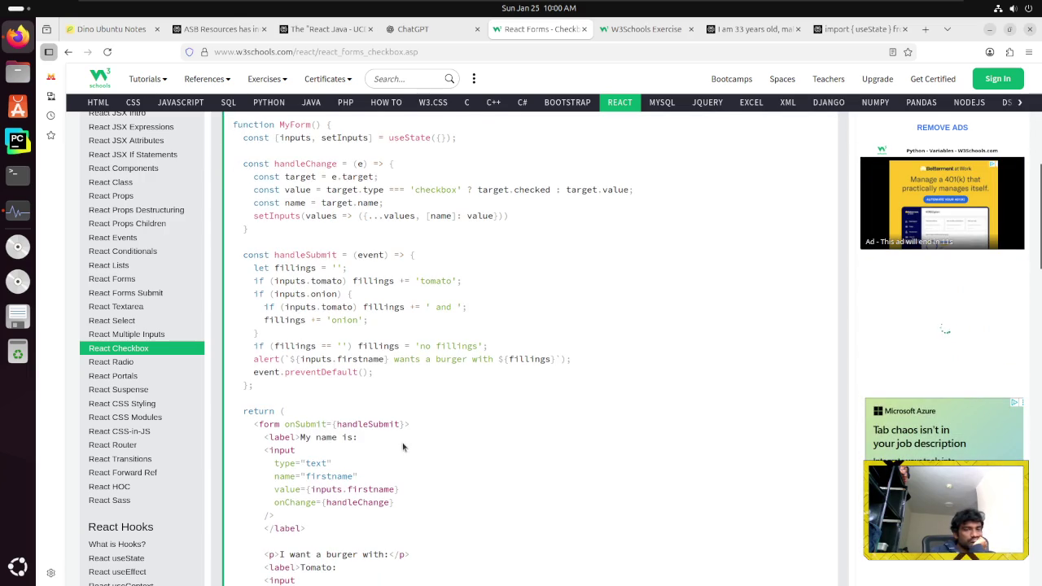
scroll(391, 462, "up", 2)
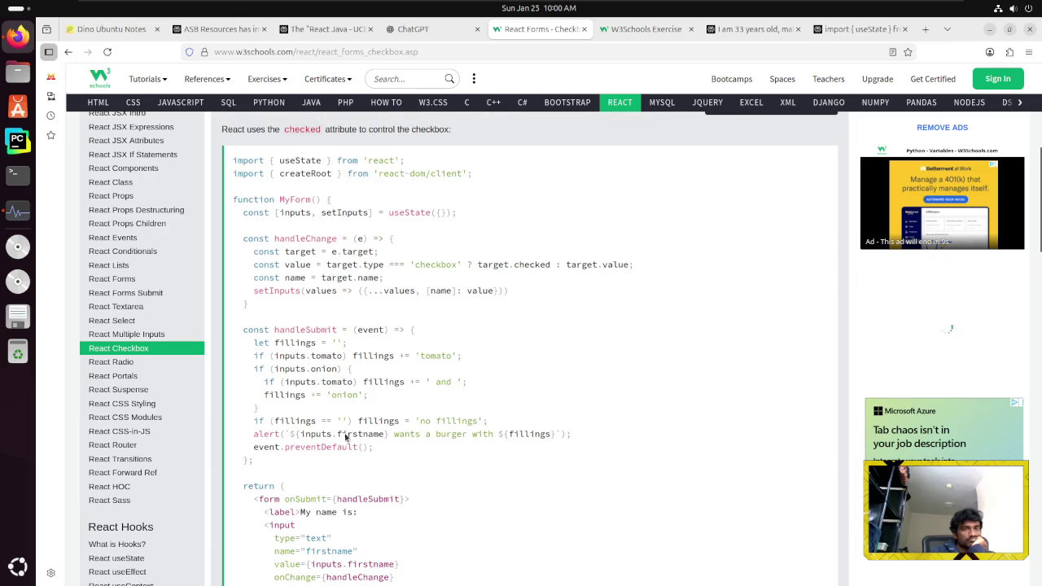
scroll(338, 413, "down", 2)
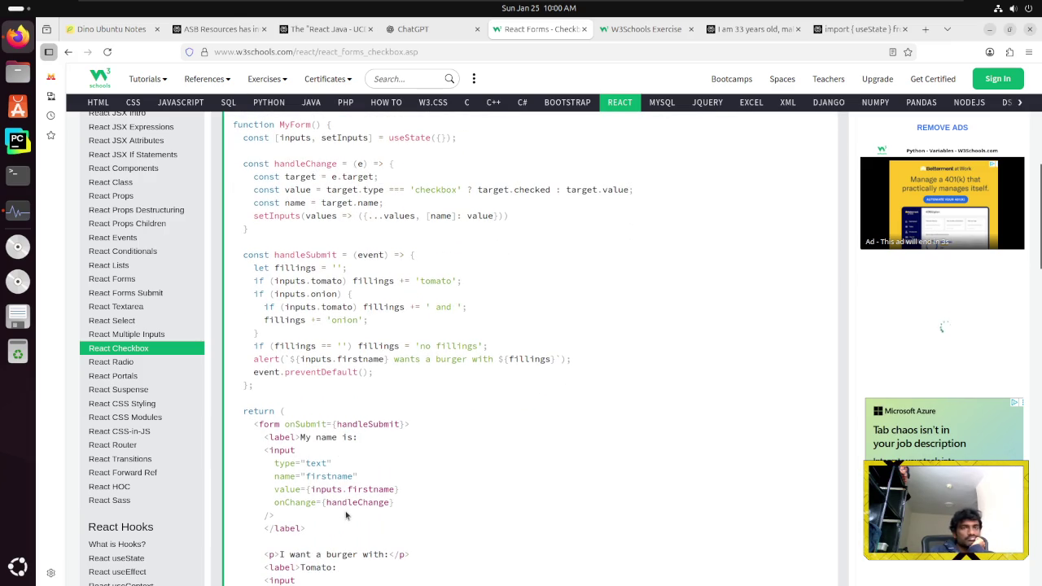
scroll(345, 514, "down", 2)
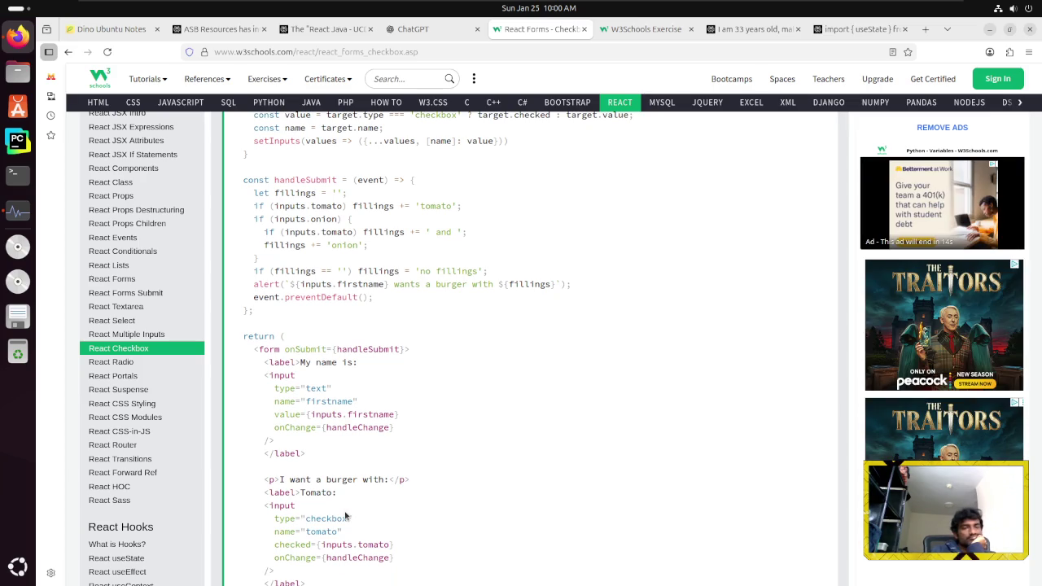
scroll(346, 514, "down", 2)
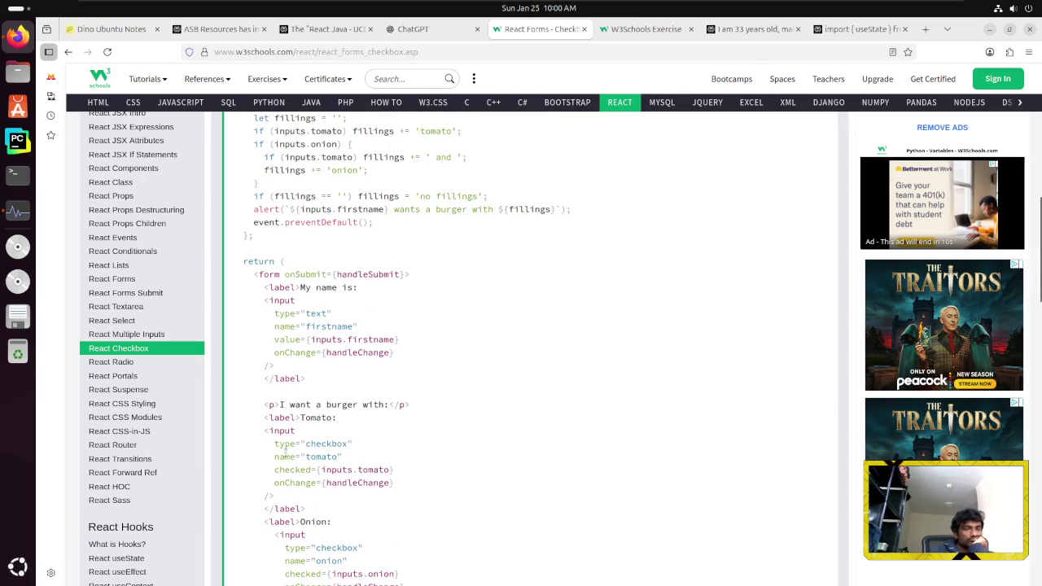
scroll(277, 499, "down", 2)
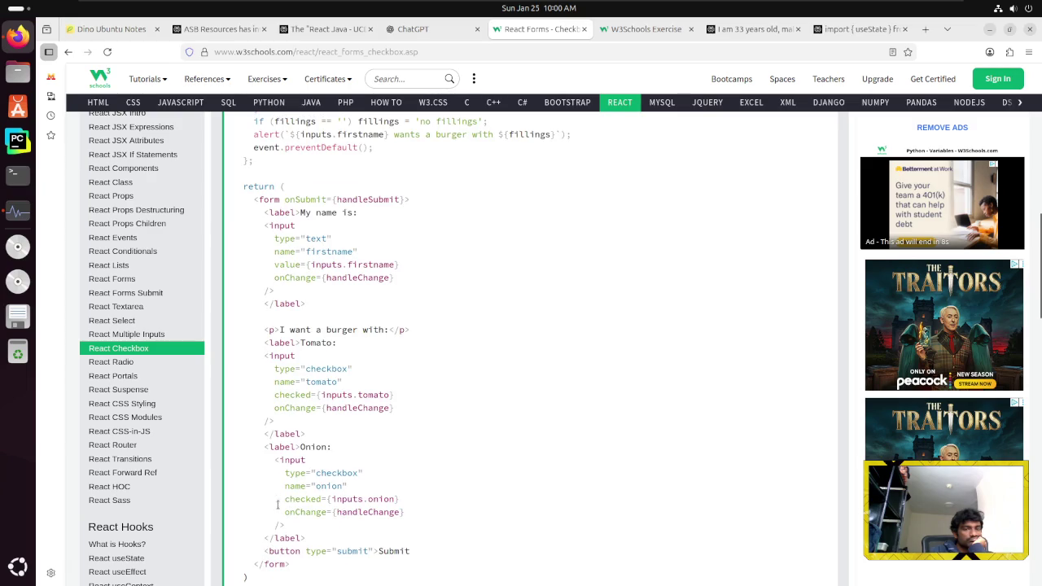
scroll(278, 509, "down", 2)
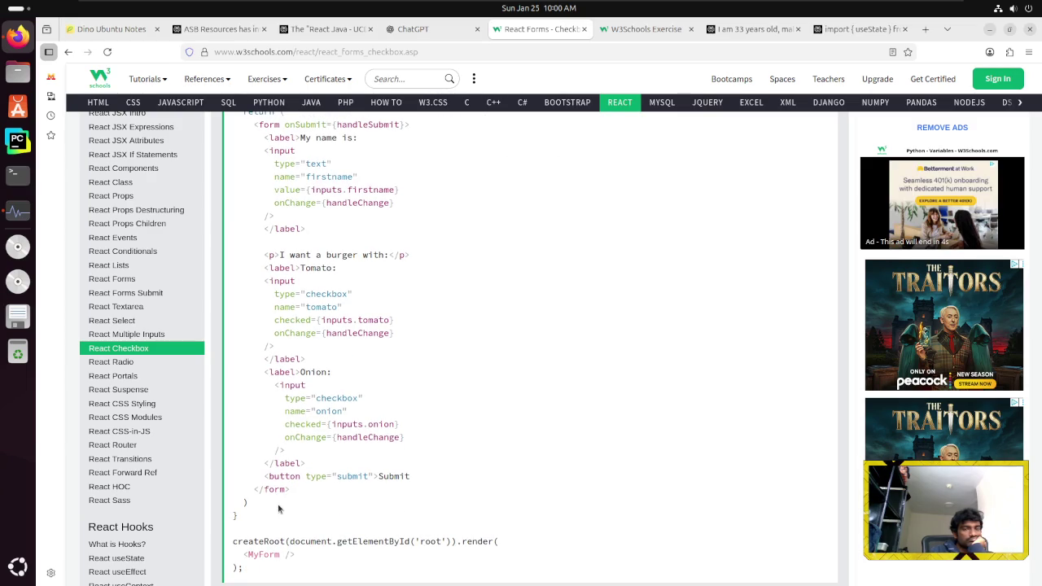
scroll(278, 508, "up", 4)
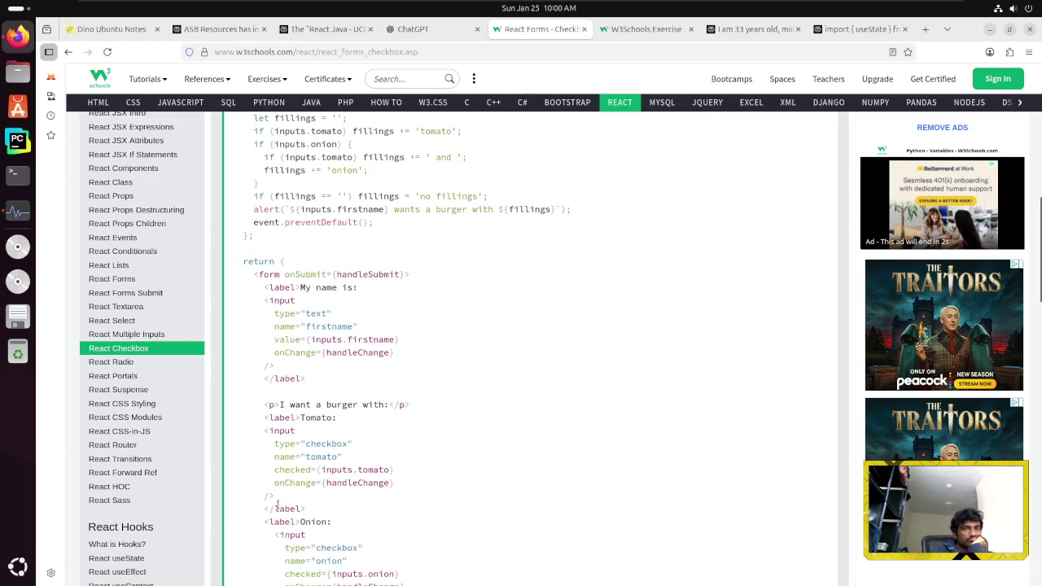
scroll(278, 503, "up", 2)
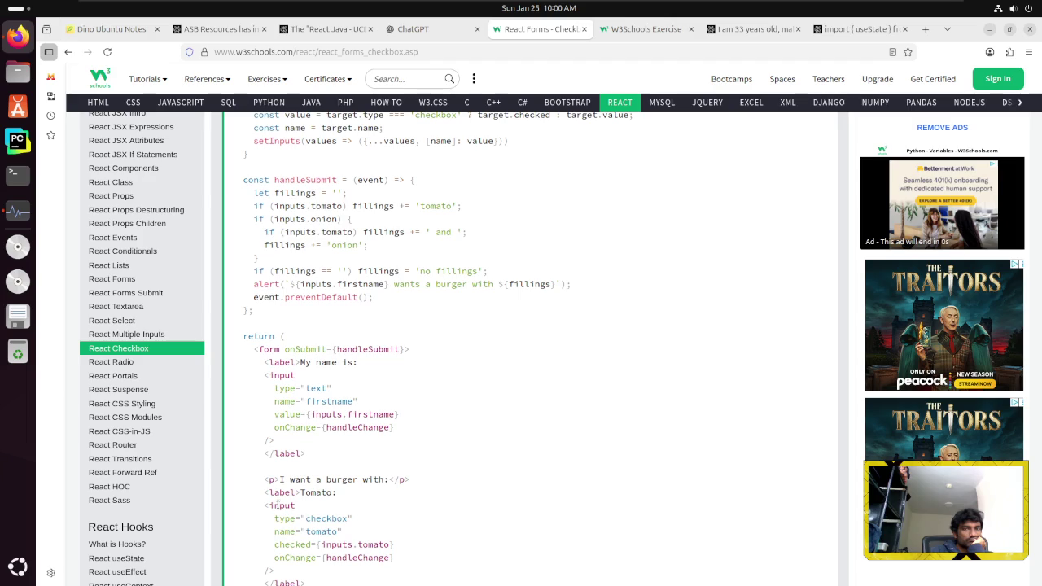
scroll(278, 506, "down", 6)
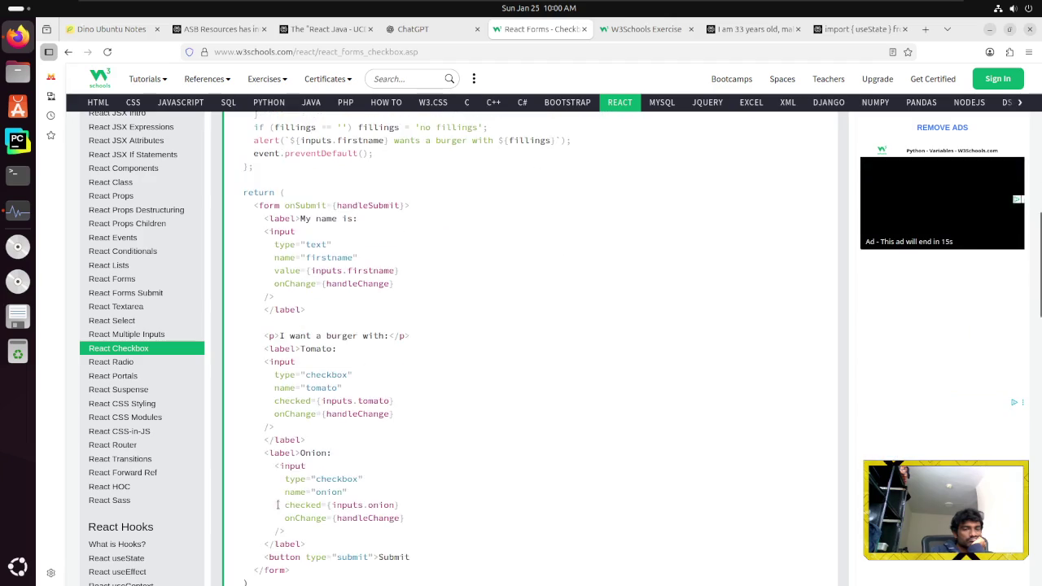
scroll(278, 509, "down", 4)
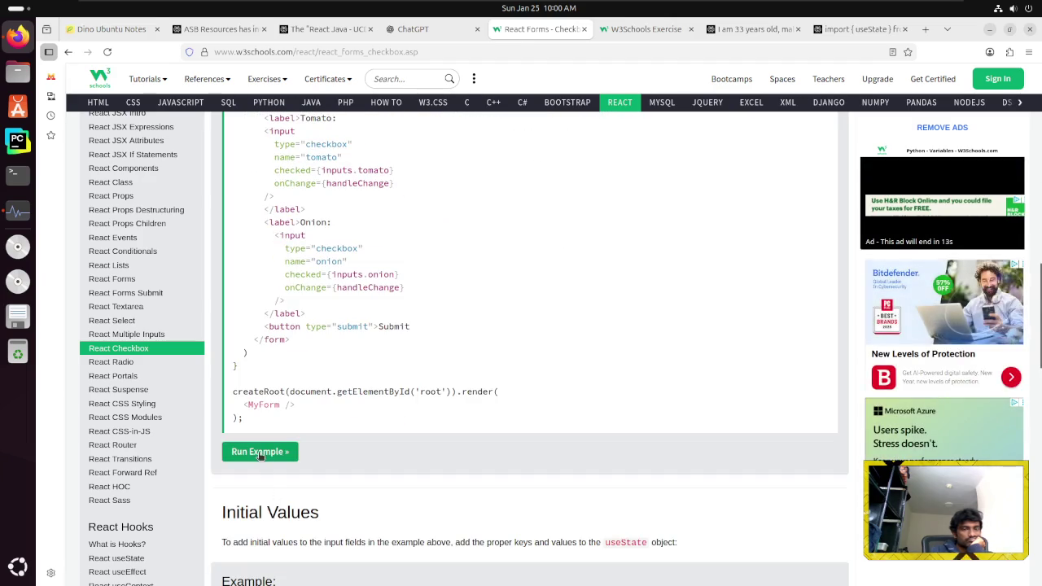
Run the checkbox example and submit a burger order named 'D' with Tomato
left_click(263, 516)
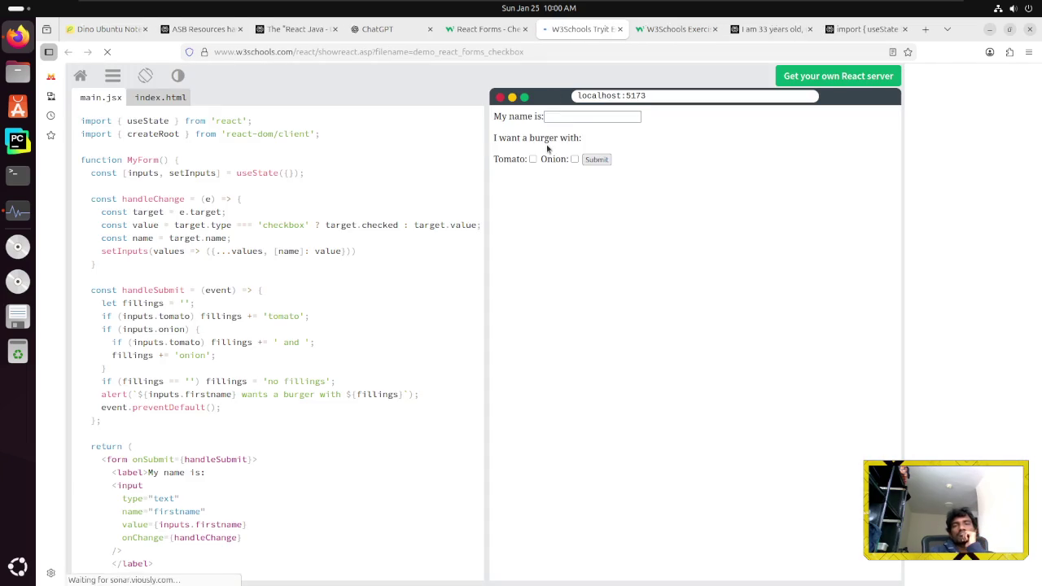
left_click(574, 116)
type("D")
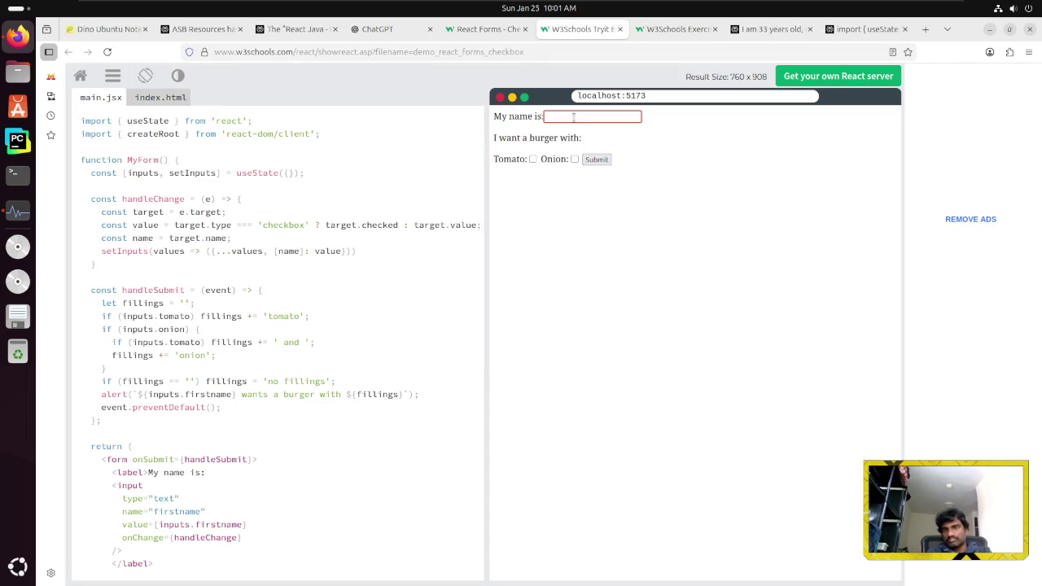
left_click(534, 159)
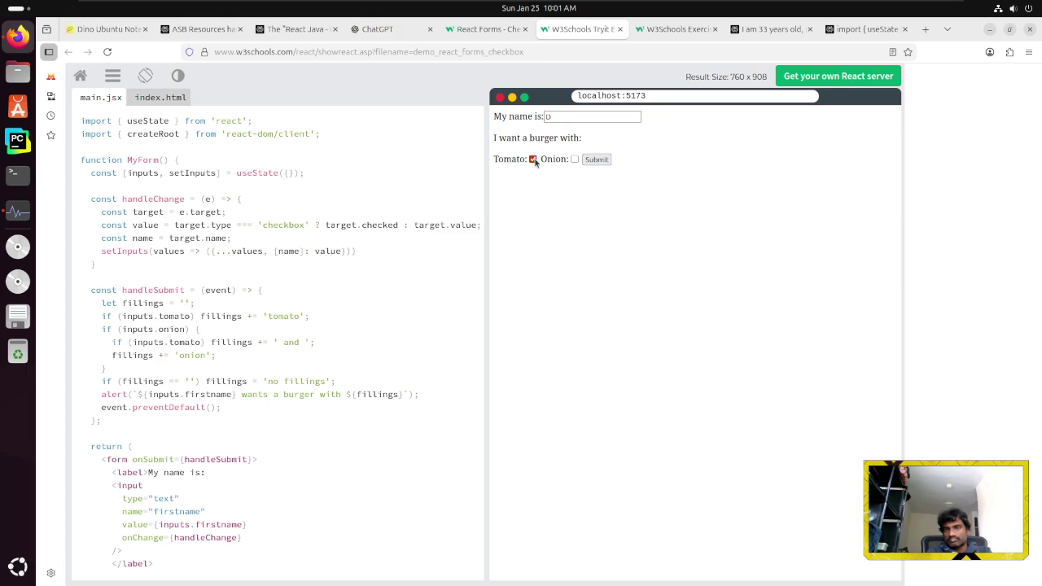
left_click(599, 160)
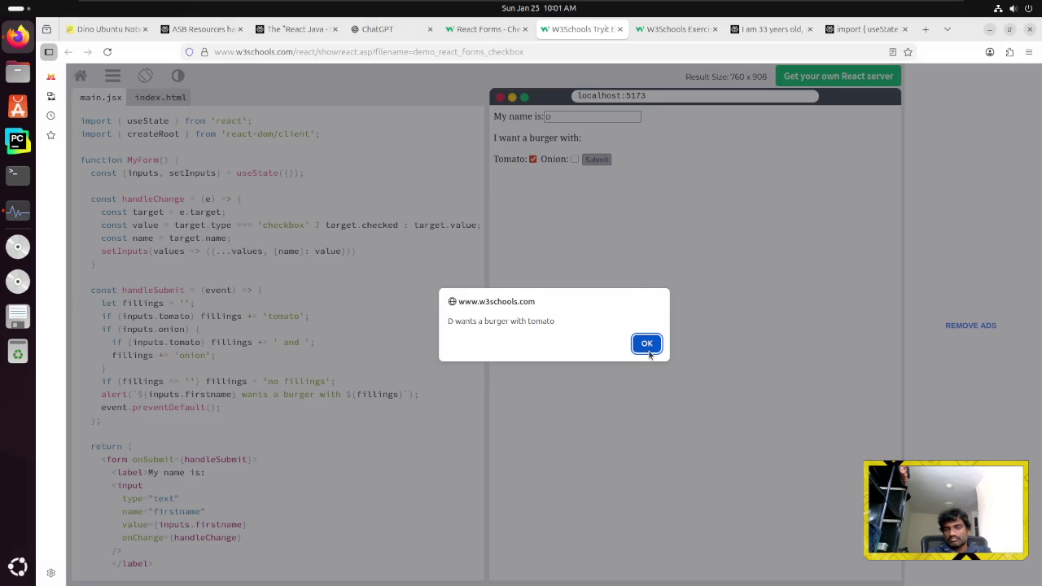
left_click(649, 343)
Resubmit the burger form with the name cleared, then with no fillings ticked
left_click(530, 115)
key("BackSpace")
left_click(597, 159)
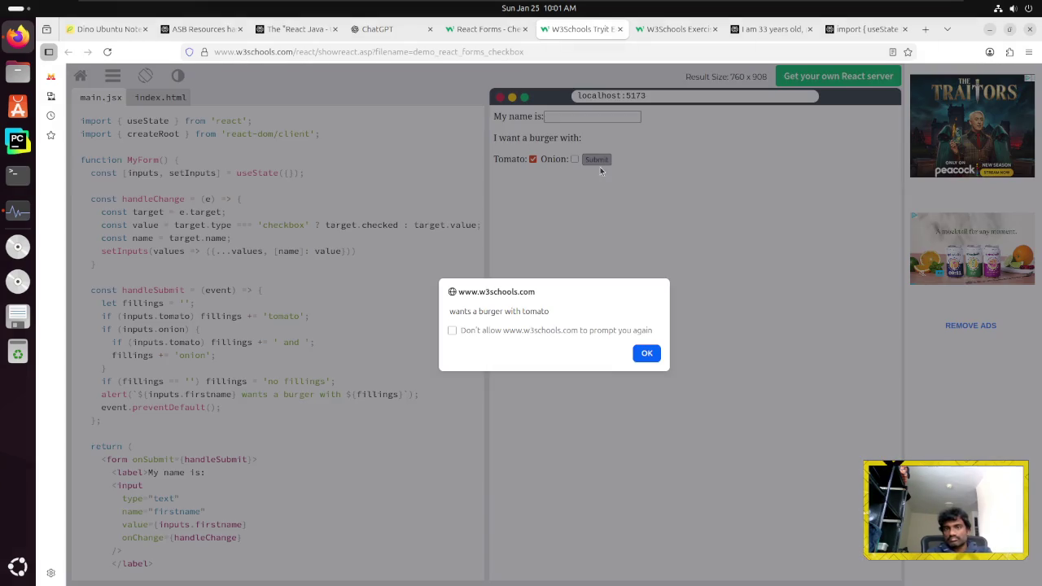
left_click(646, 355)
left_click(533, 159)
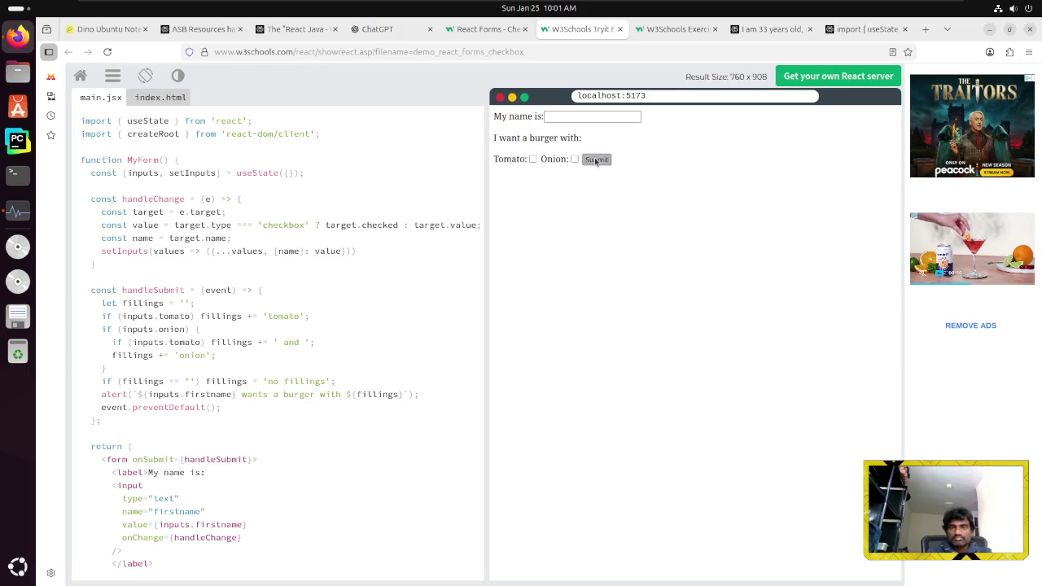
left_click(596, 159)
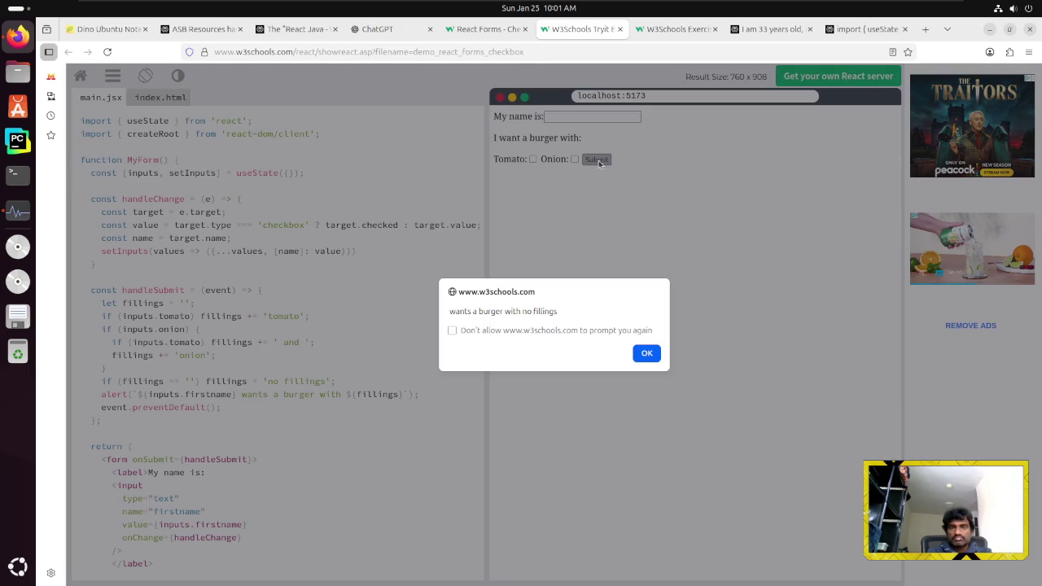
left_click(660, 358)
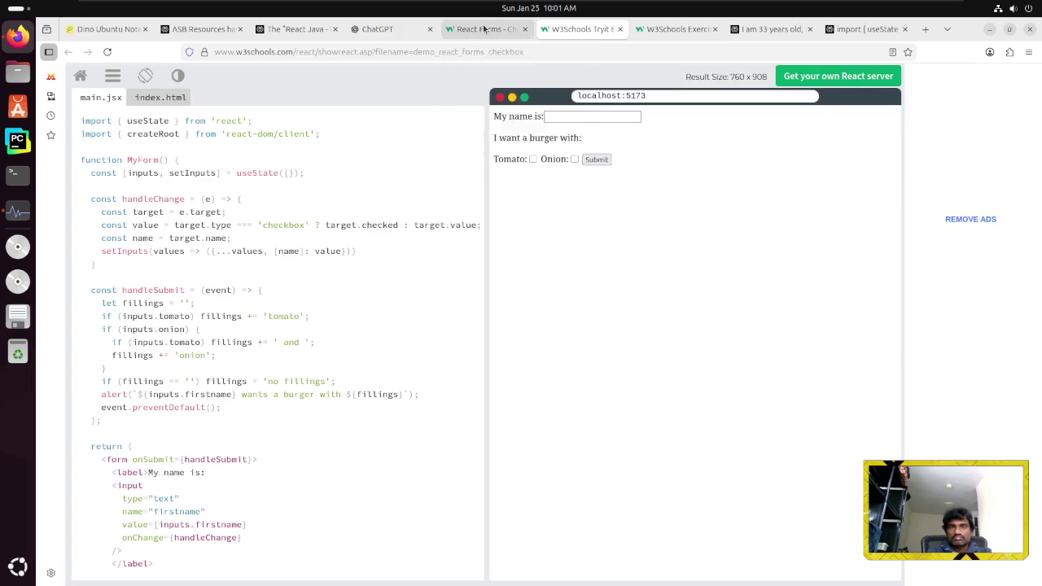
Return to the Checkbox lesson and advance to the React Forms Radio lesson
left_click(484, 29)
scroll(411, 343, "down", 3)
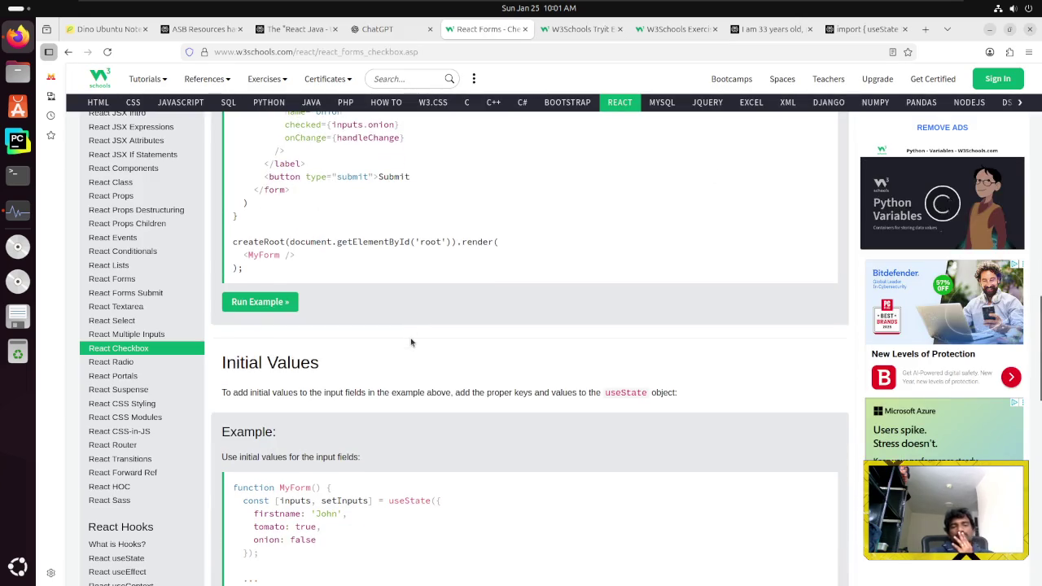
scroll(411, 343, "down", 3)
scroll(411, 343, "down", 5)
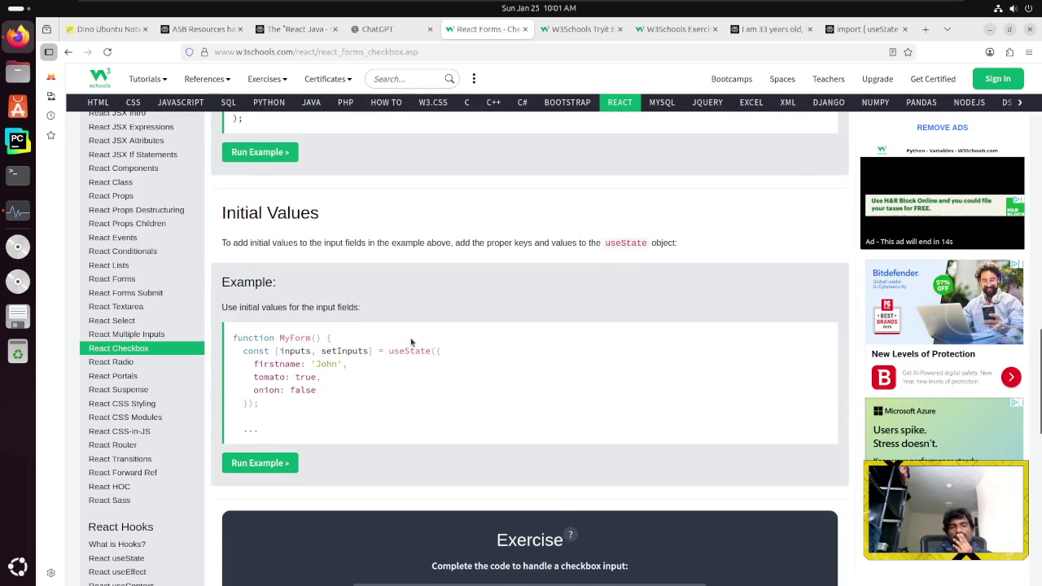
scroll(411, 343, "down", 2)
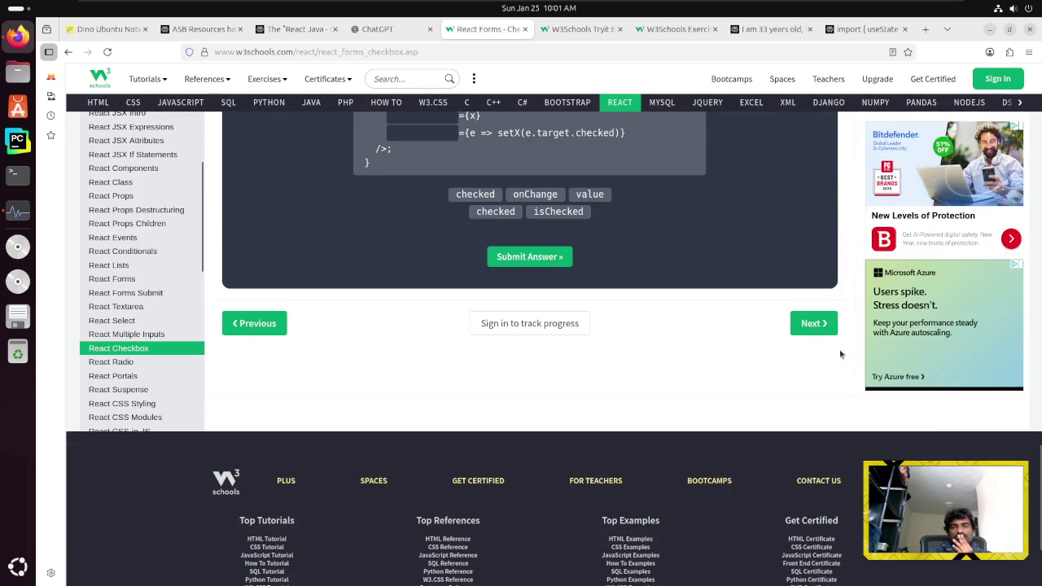
left_click(814, 322)
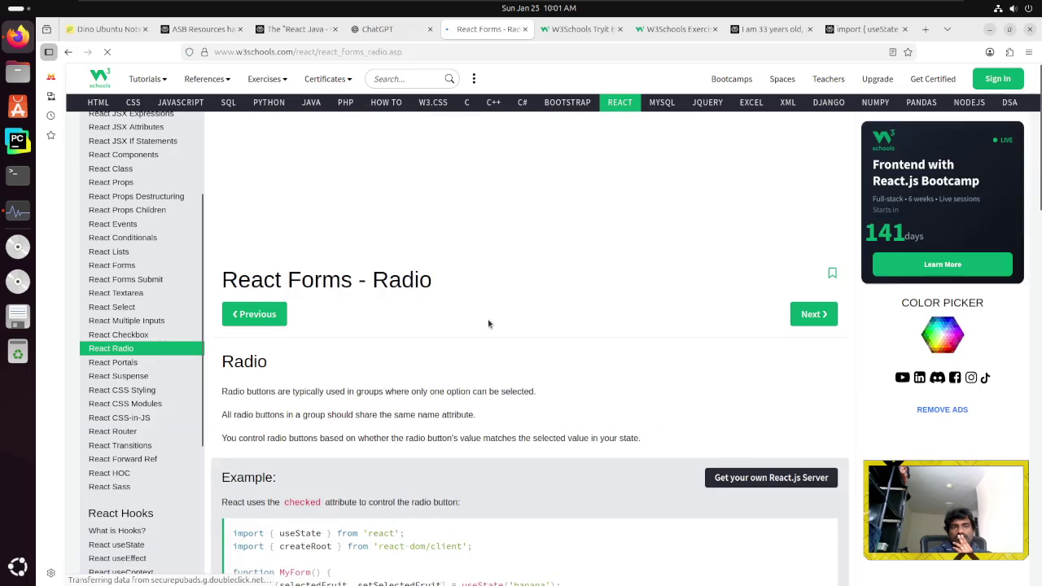
Scroll through the Radio lesson's code and run its fruit example
scroll(488, 323, "down", 2)
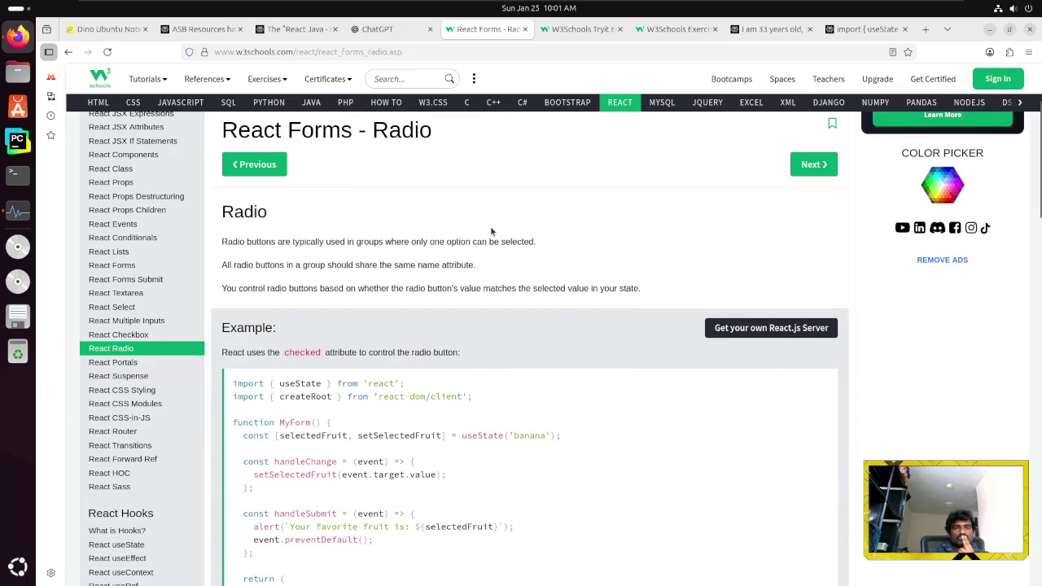
scroll(466, 258, "down", 2)
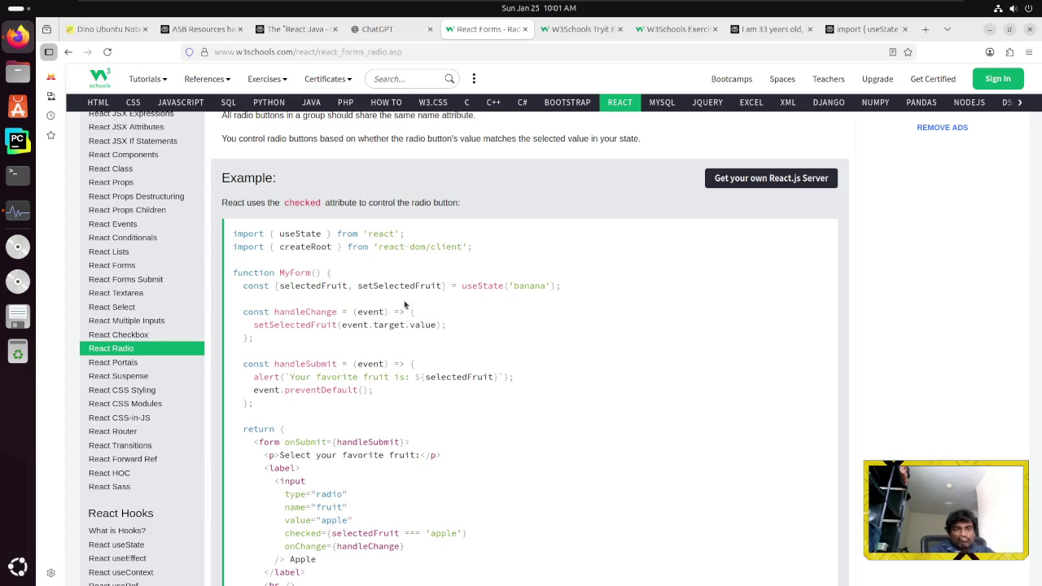
scroll(330, 435, "down", 2)
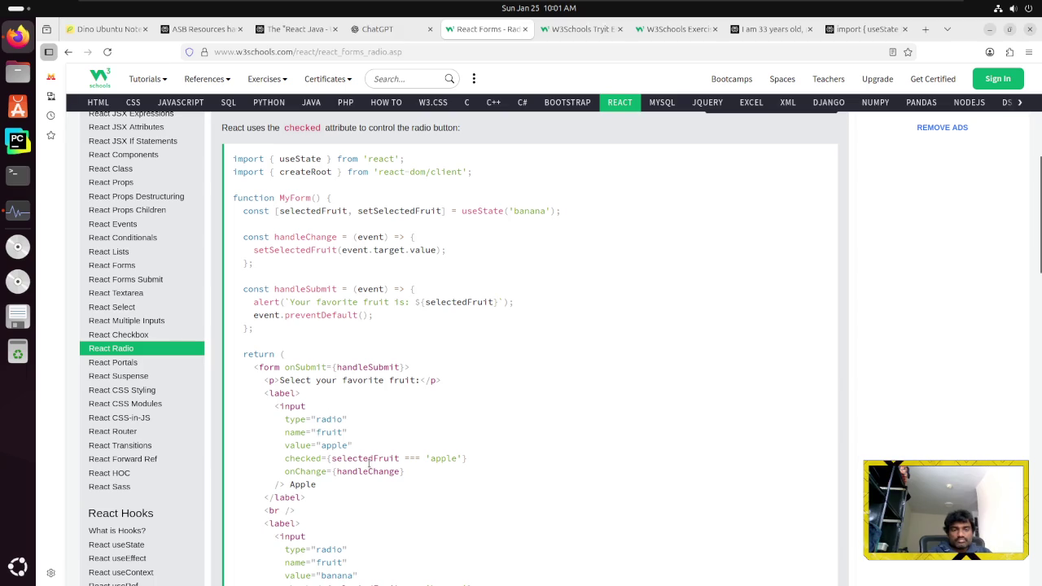
scroll(369, 462, "down", 2)
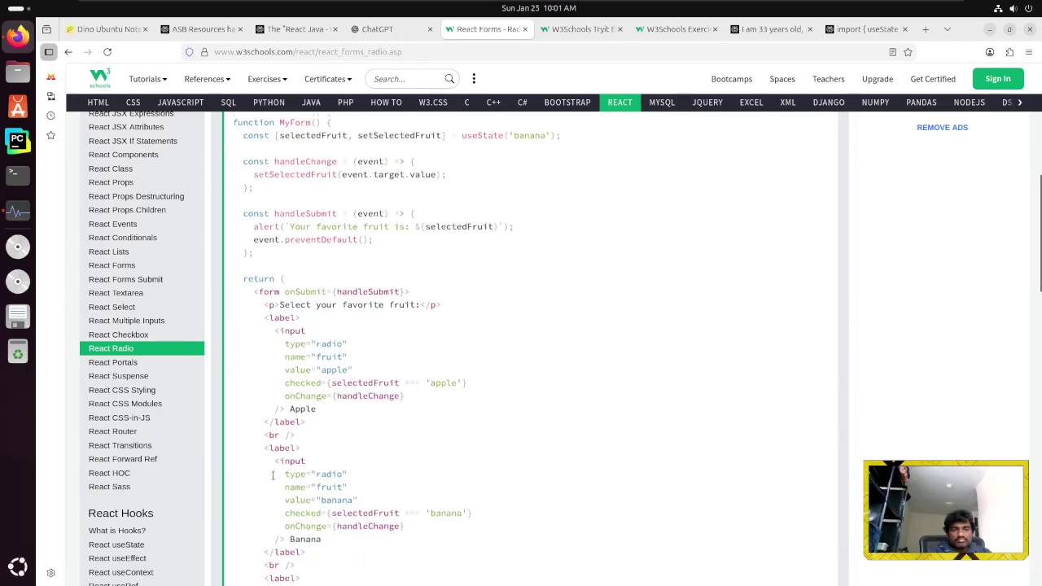
scroll(273, 474, "down", 6)
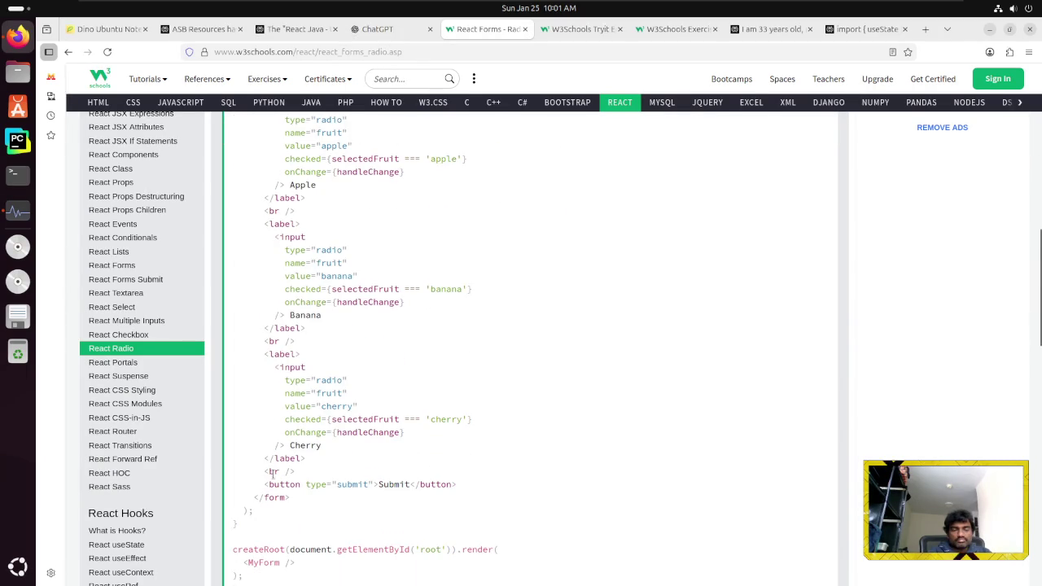
scroll(273, 474, "down", 2)
left_click(275, 536)
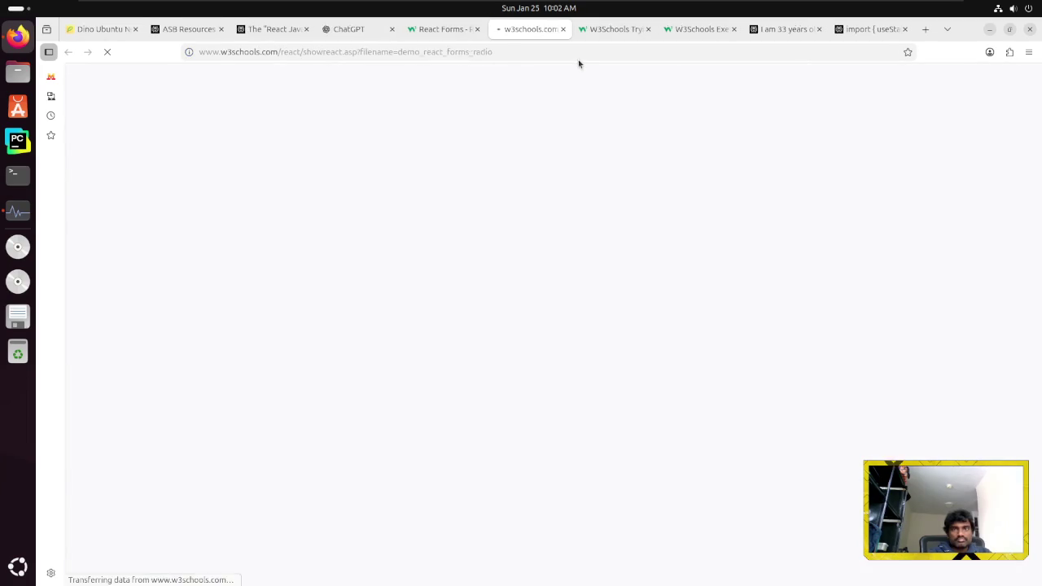
Submit Cherry as the favourite fruit, dismiss the alert, and close the demo tab
left_click(500, 143)
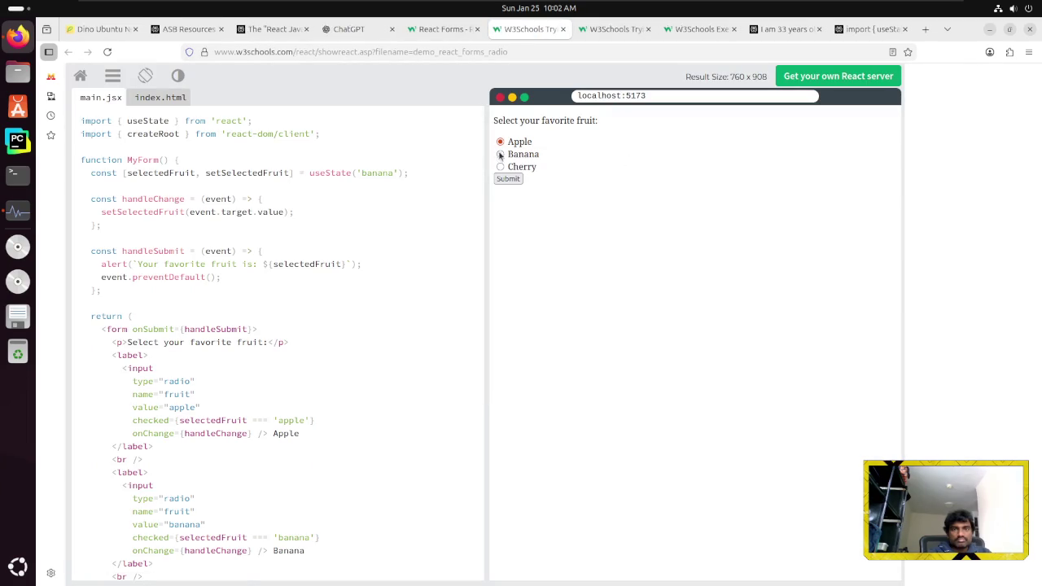
left_click(500, 167)
left_click(508, 178)
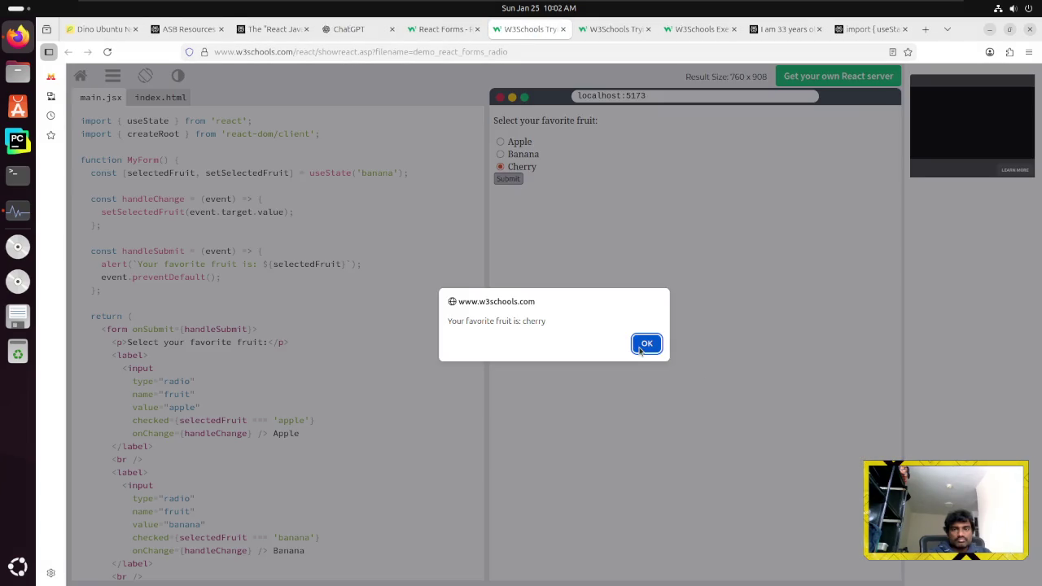
left_click(651, 348)
middle_click(514, 30)
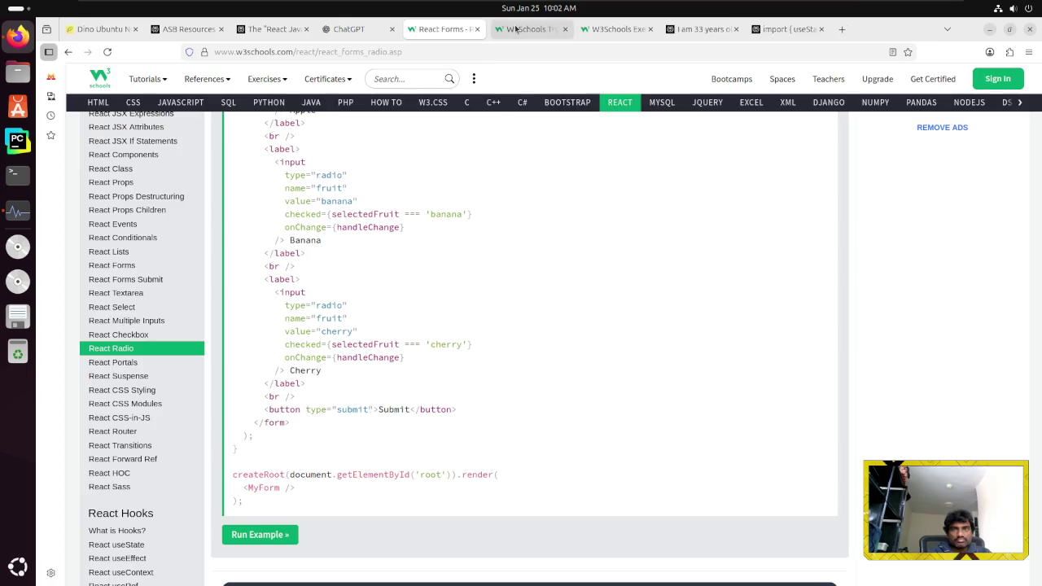
Close the leftover checkbox demo tab, then move past the Radio lesson to the Select exercise
left_click(516, 30)
middle_click(516, 30)
left_click(443, 29)
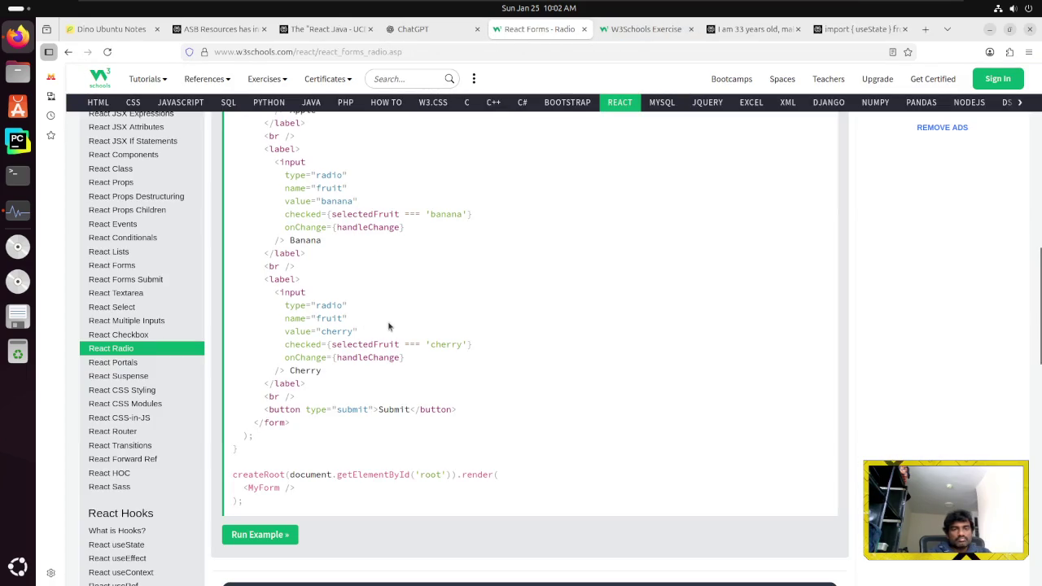
scroll(450, 489, "down", 3)
scroll(448, 476, "down", 5)
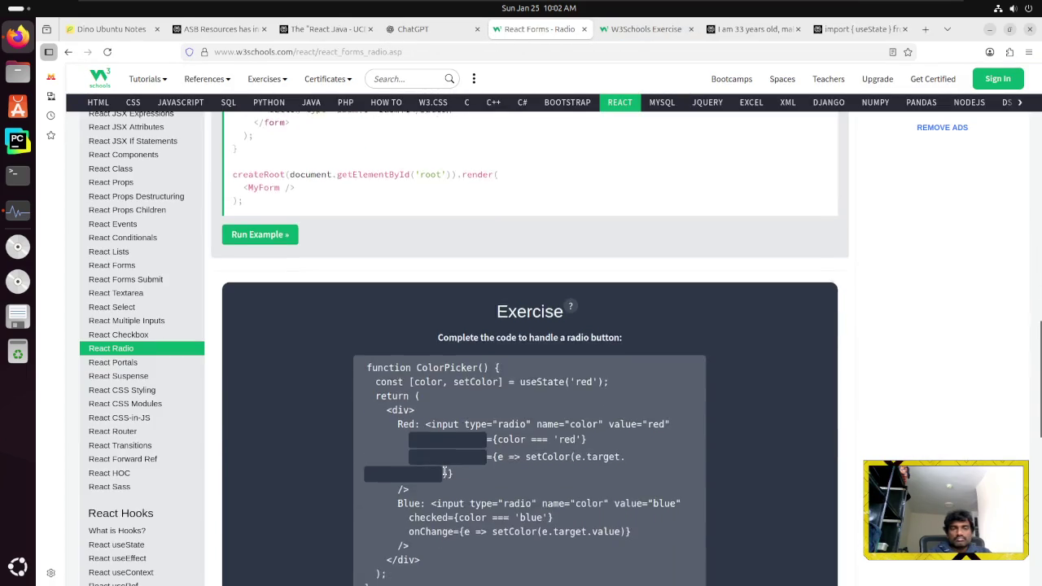
left_click(813, 467)
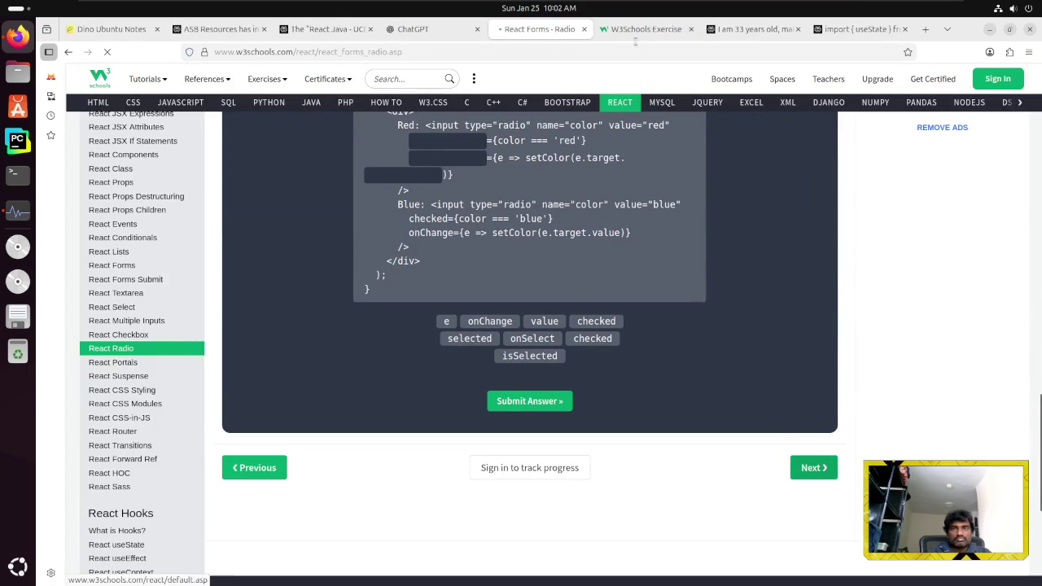
left_click(639, 29)
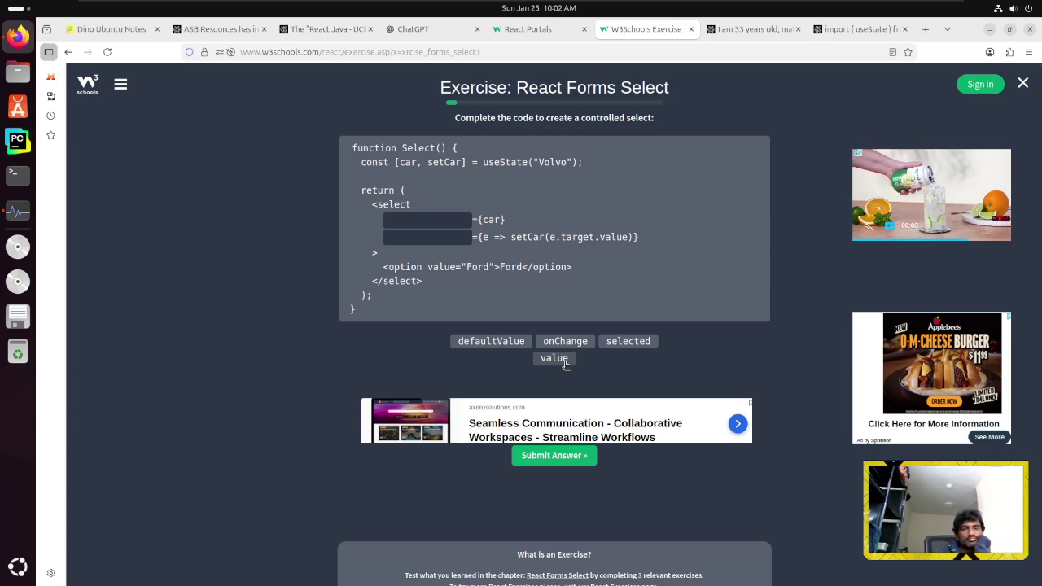
Fill the select code blanks with value and onChange, submit, and go to the next question
left_click(567, 363)
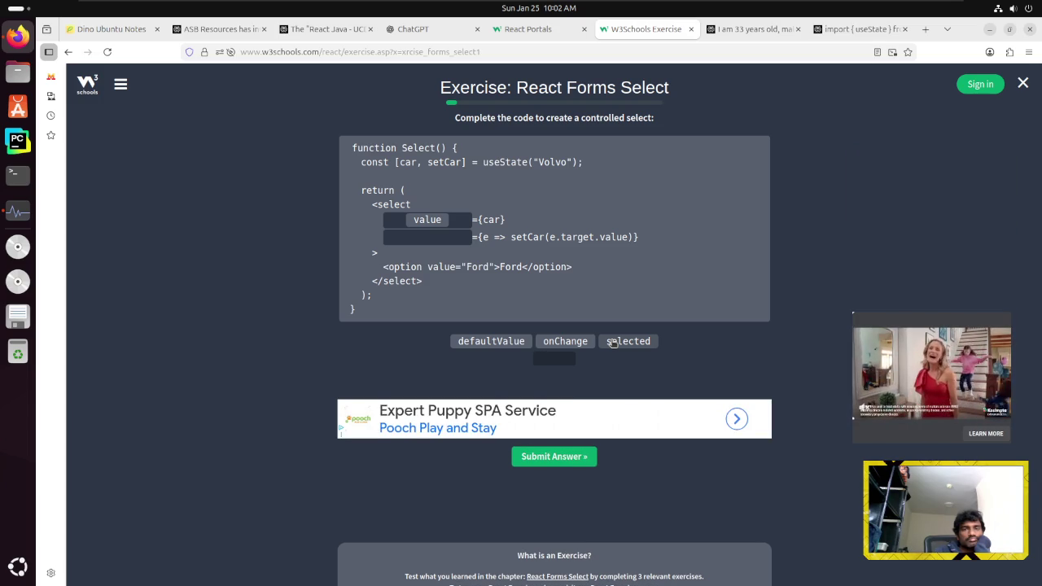
left_click(564, 345)
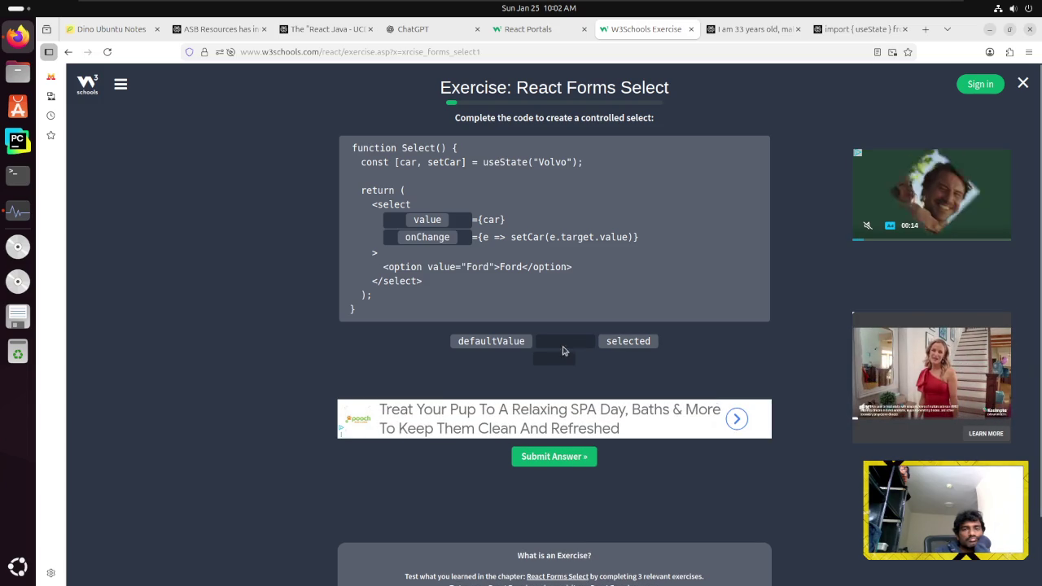
left_click(554, 456)
left_click(568, 214)
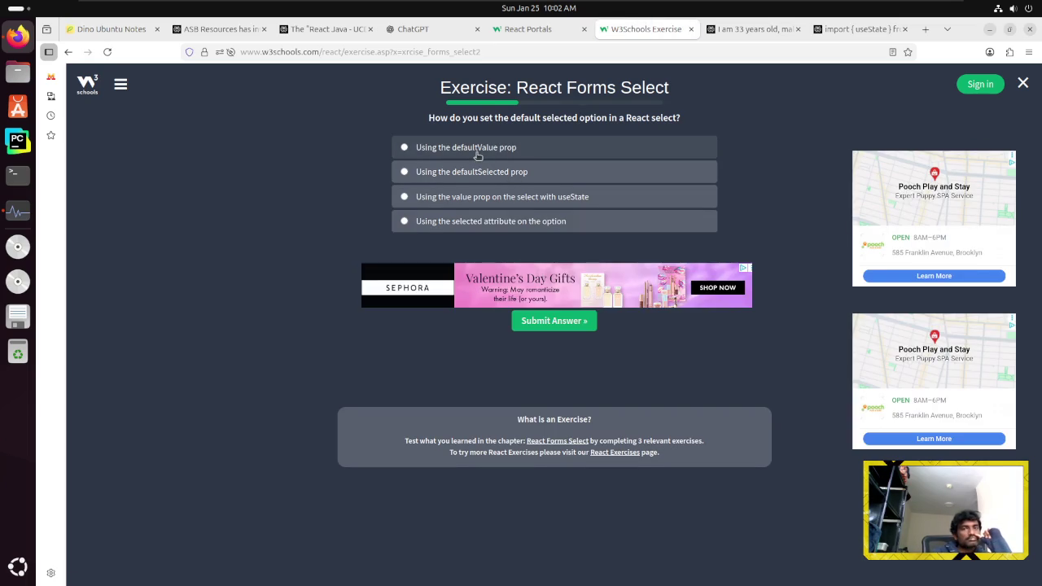
Answer 'Using the value prop on the select with useState' and advance to the next question
left_click(447, 207)
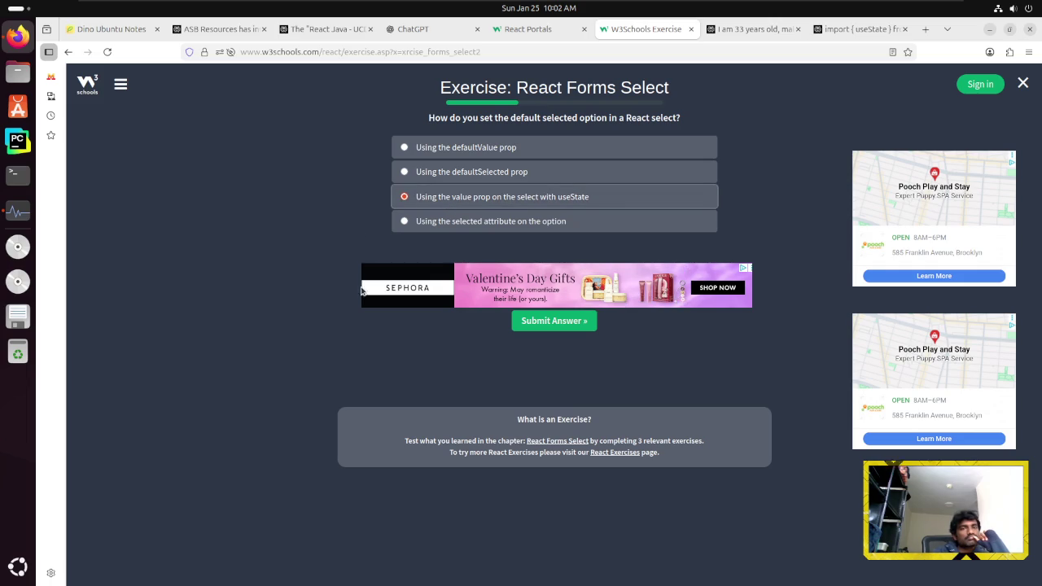
left_click(543, 326)
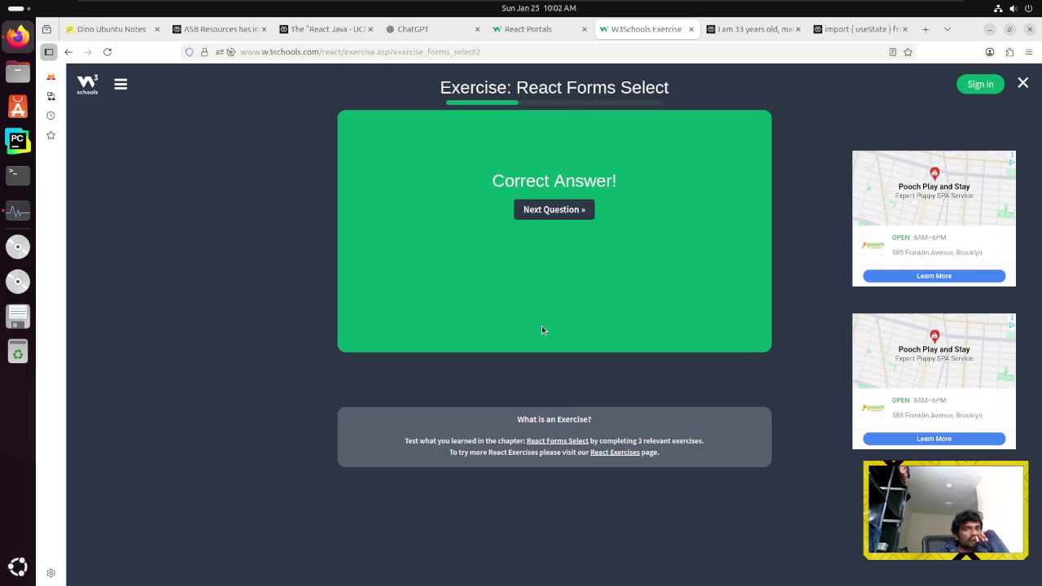
left_click(545, 211)
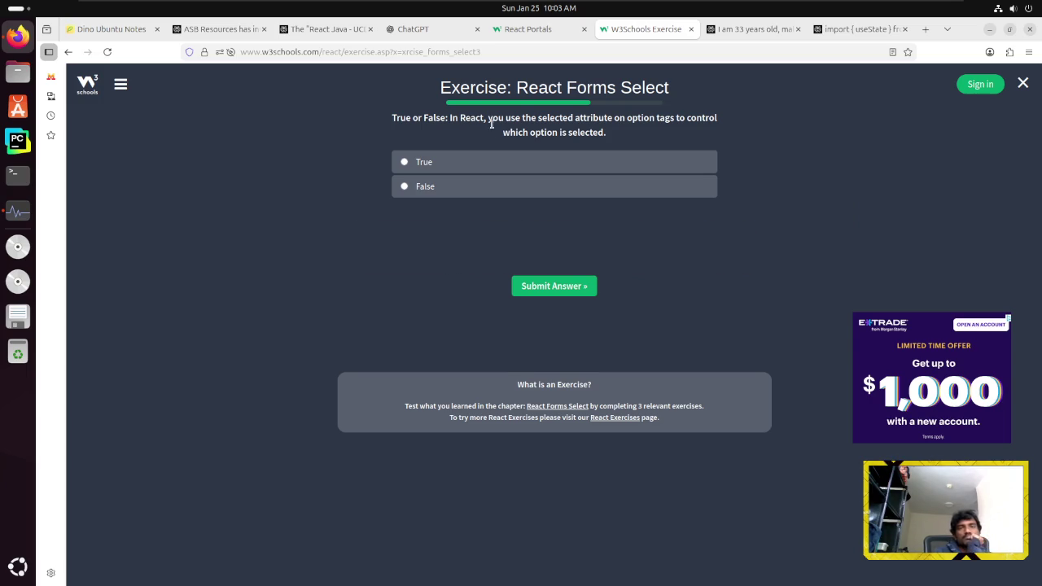
Answer False to the selected-attribute question and continue to the Multiple Inputs exercise
left_click_drag(505, 118, 688, 119)
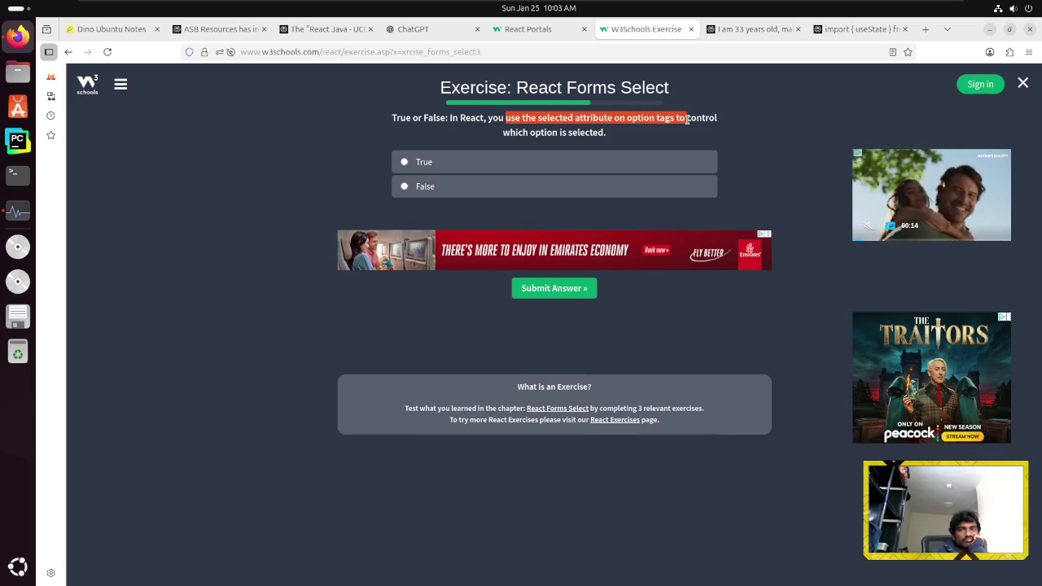
left_click_drag(579, 135, 447, 144)
left_click(448, 145)
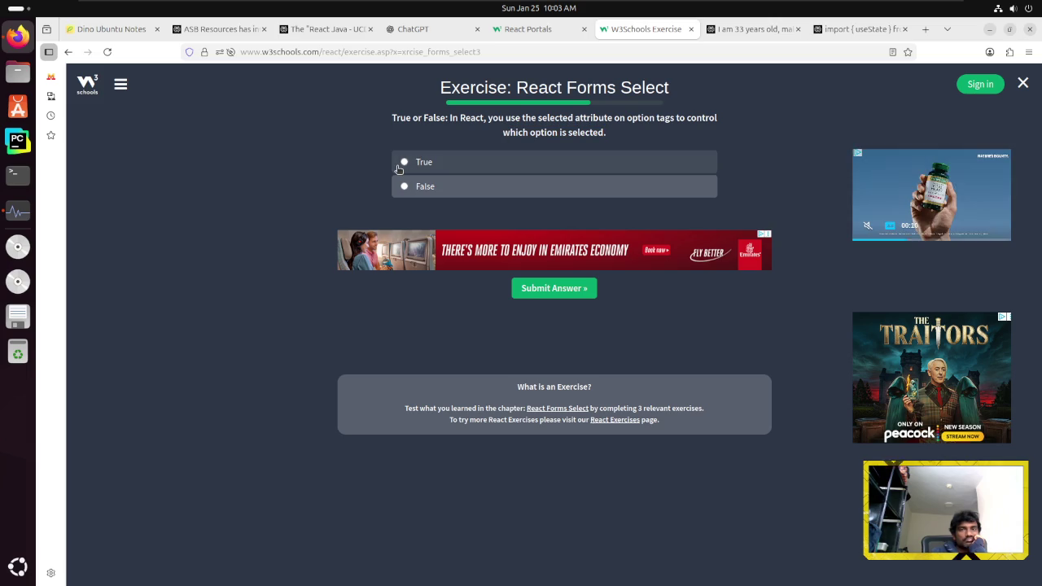
left_click(405, 187)
left_click(405, 187)
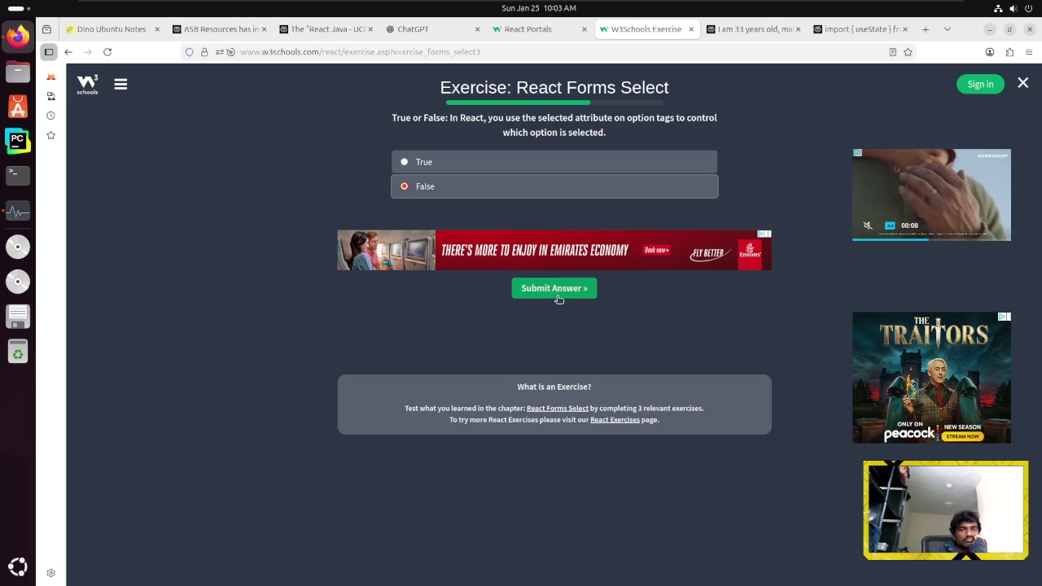
left_click(559, 295)
left_click(557, 293)
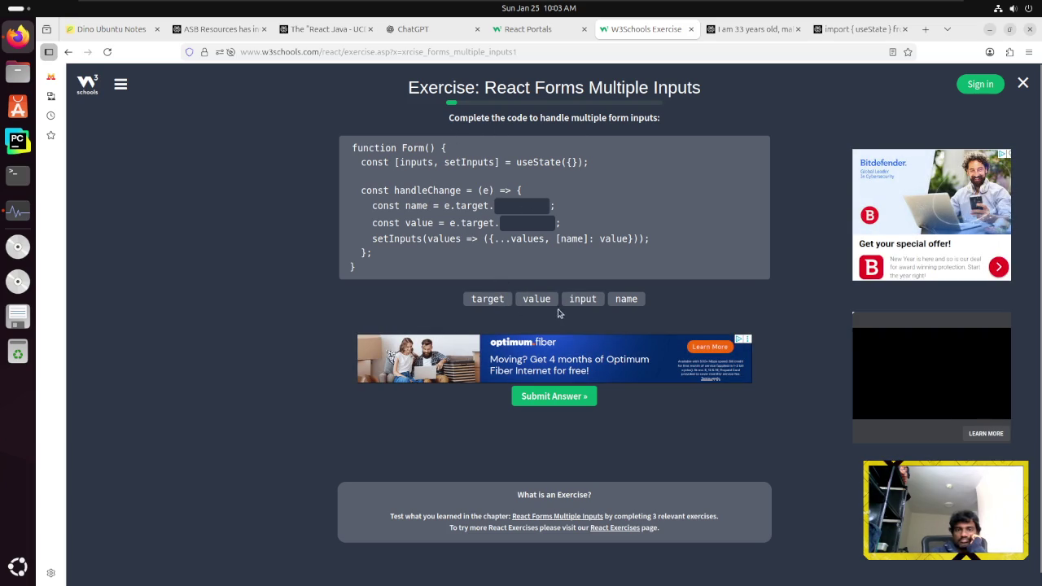
Fill the Multiple Inputs code blanks with name and value, submit, and load the next question
left_click(621, 301)
left_click(535, 301)
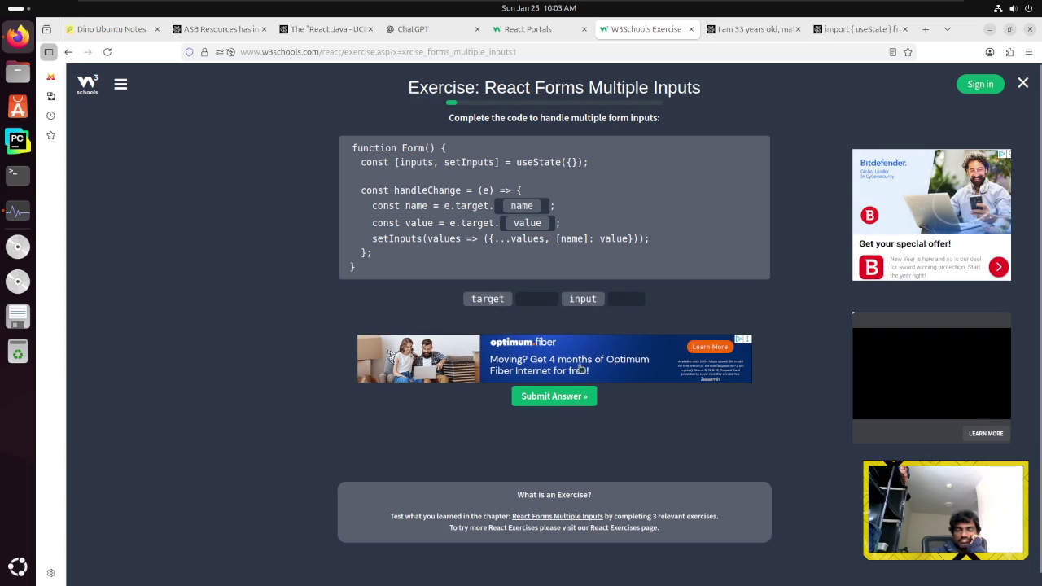
left_click(564, 399)
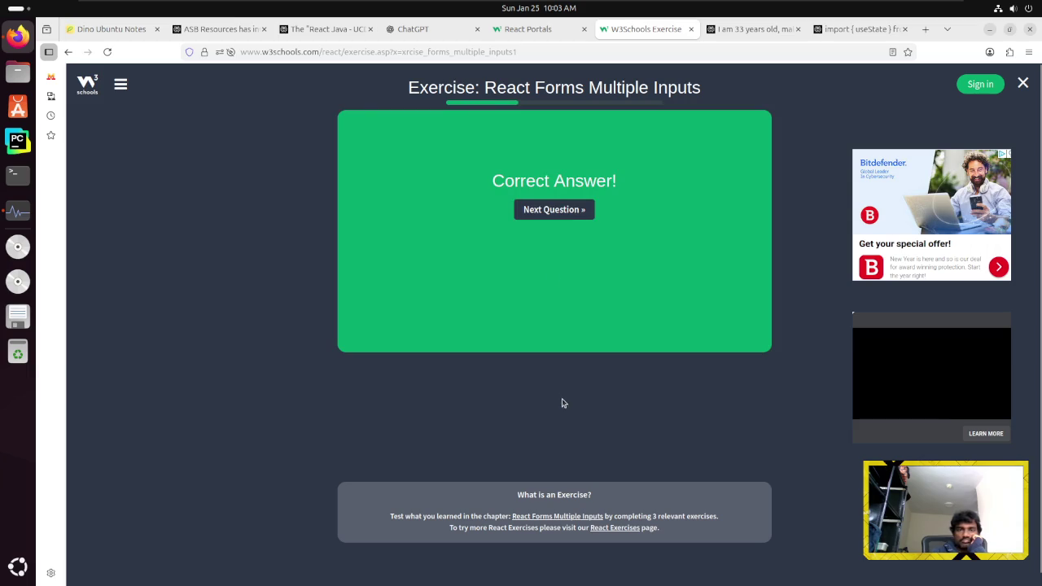
left_click(560, 209)
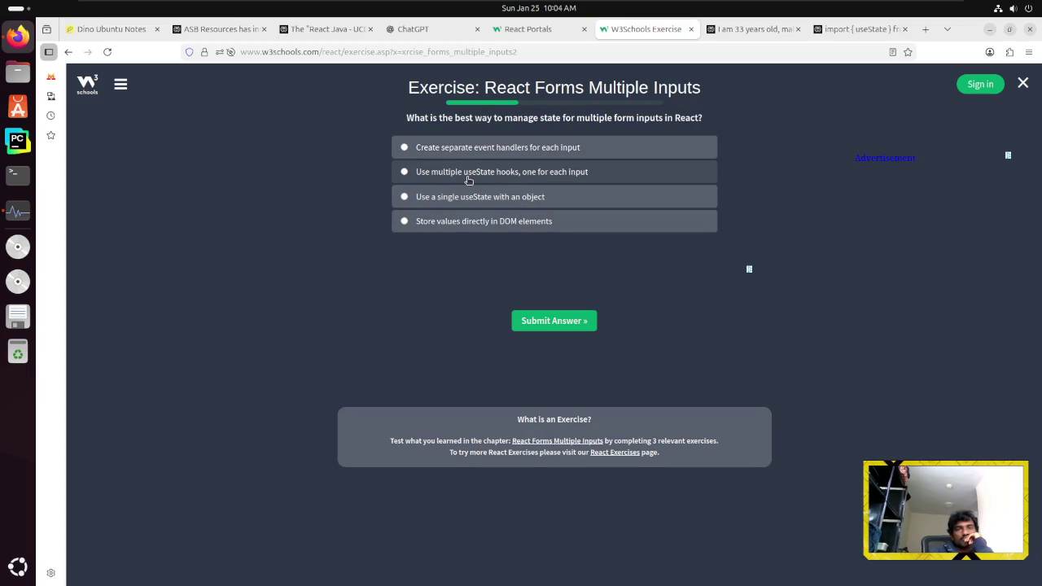
Answer 'Use a single useState with an object' and move to the next question
left_click(464, 204)
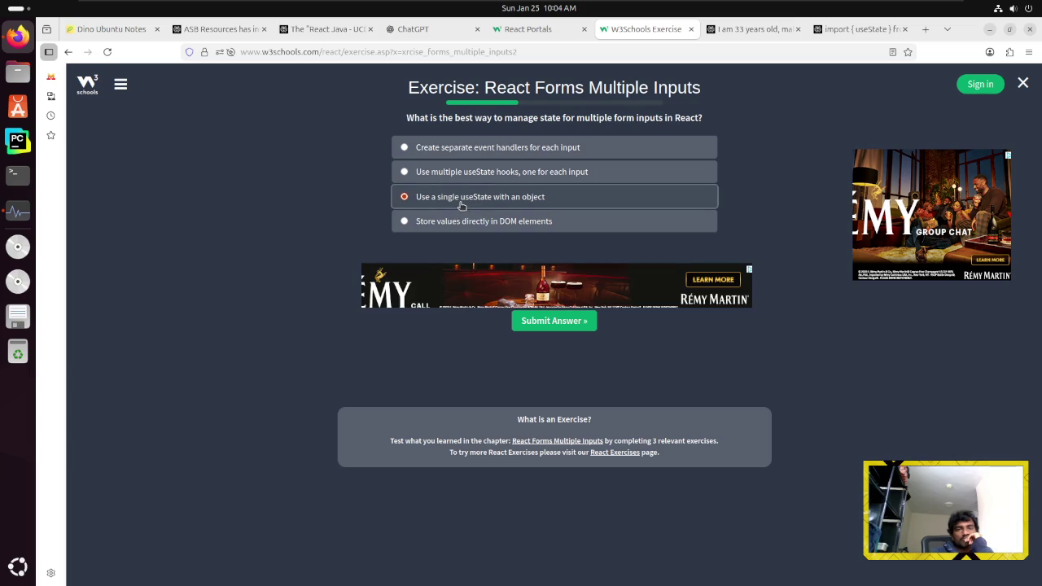
left_click(569, 326)
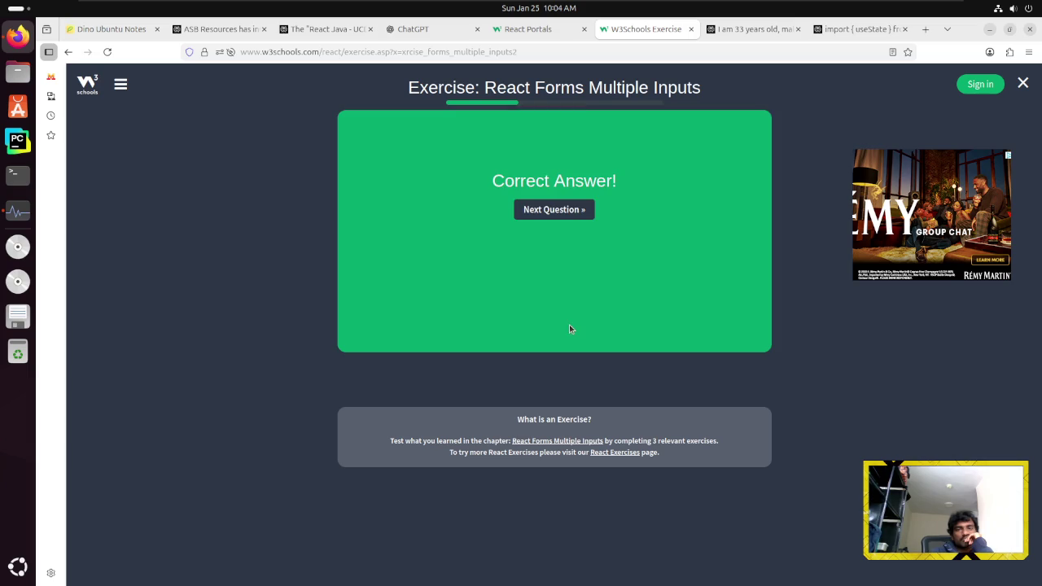
left_click(551, 212)
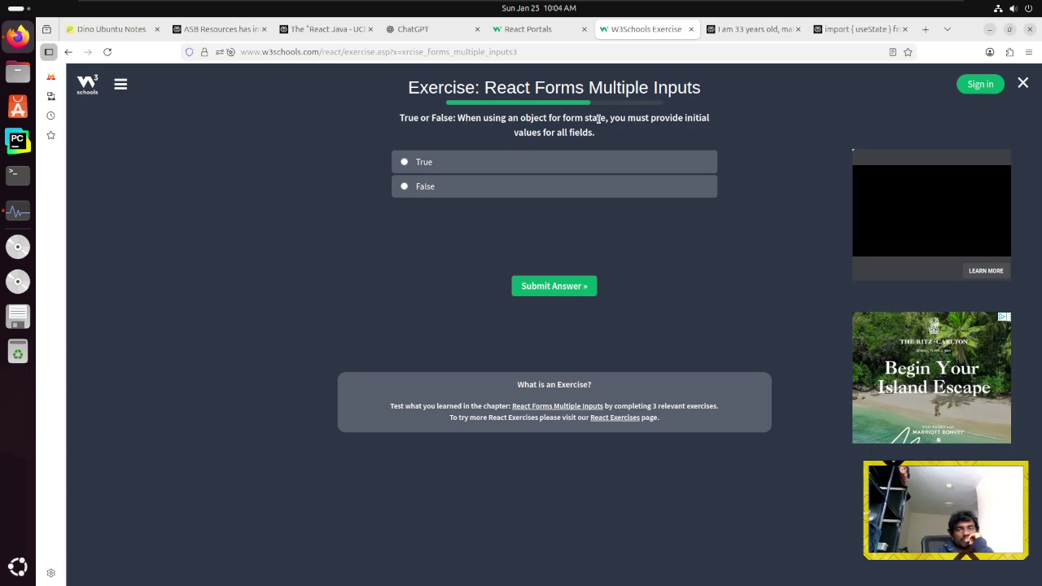
Answer False to the true/false question and continue to the Checkbox exercise
left_click_drag(584, 119, 456, 118)
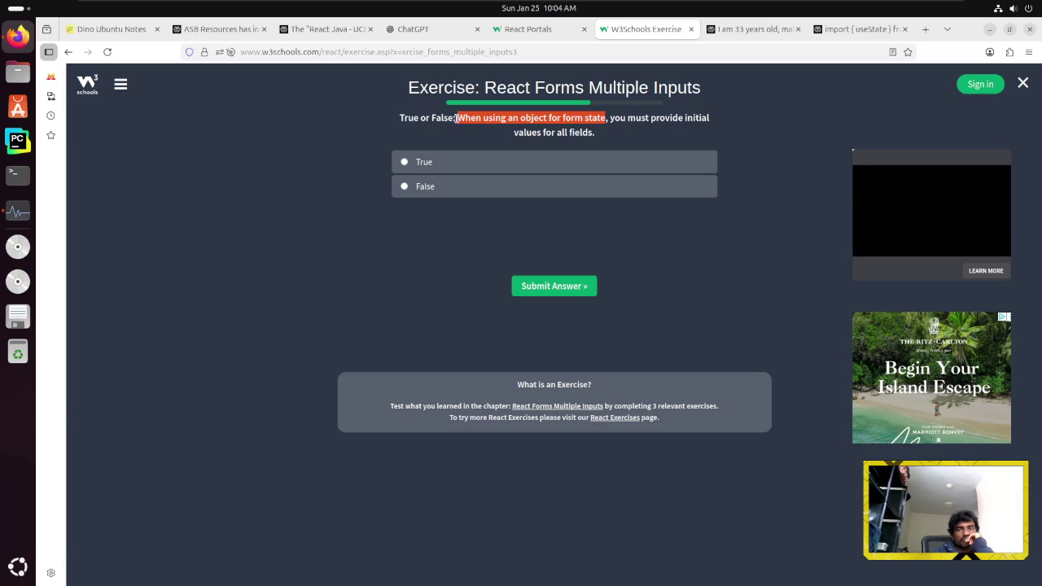
left_click(391, 133)
left_click(416, 187)
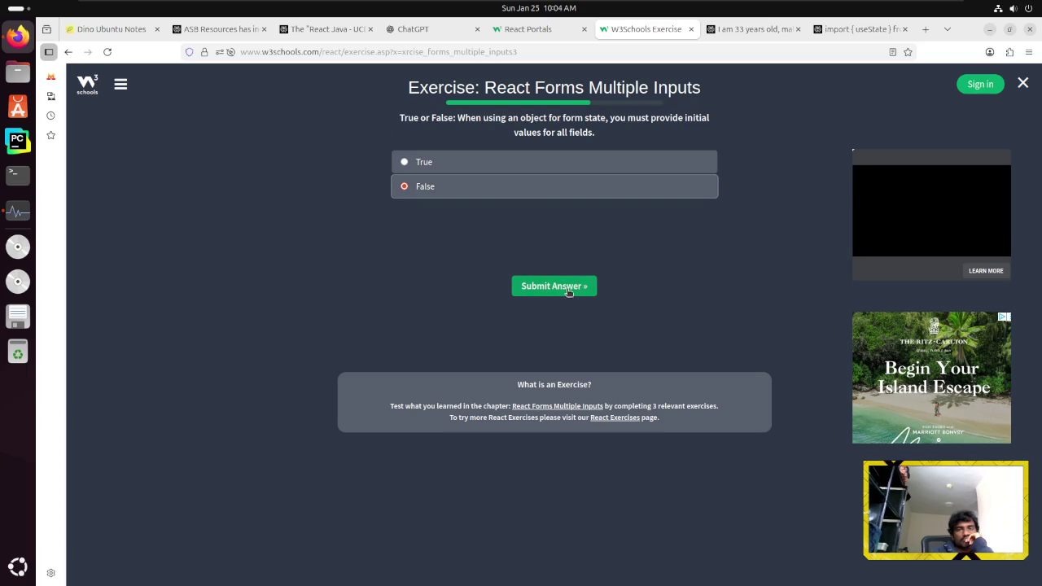
left_click(569, 289)
left_click(562, 302)
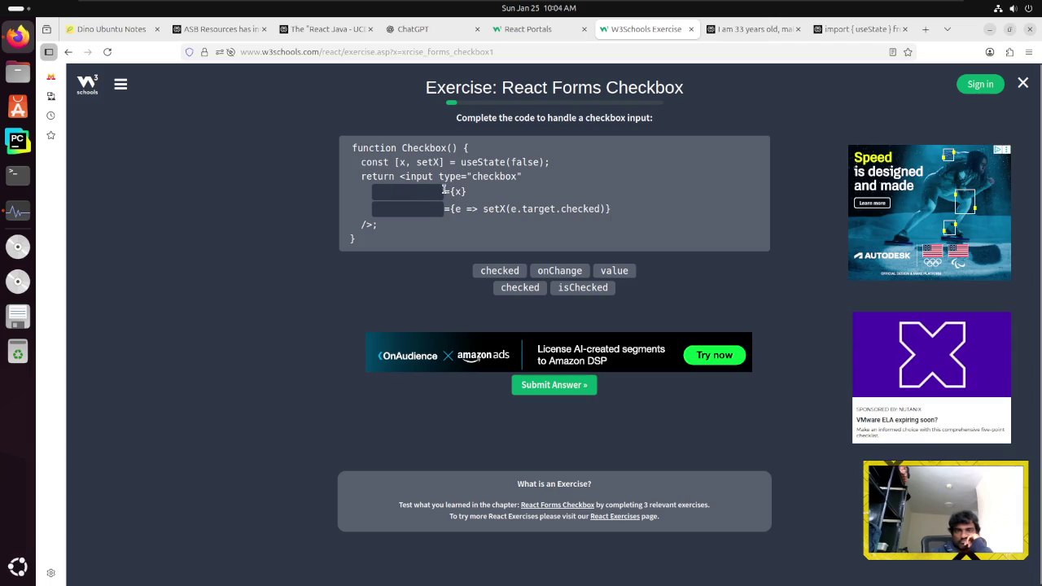
Try value and onChange in the checkbox code blanks, submit, and retry after it fails
left_click(615, 272)
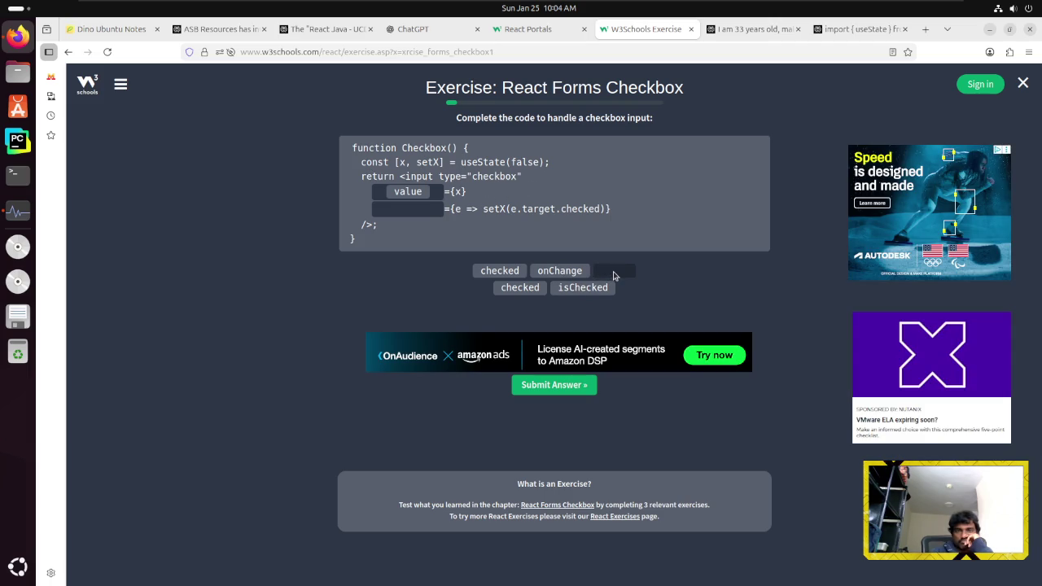
left_click(560, 275)
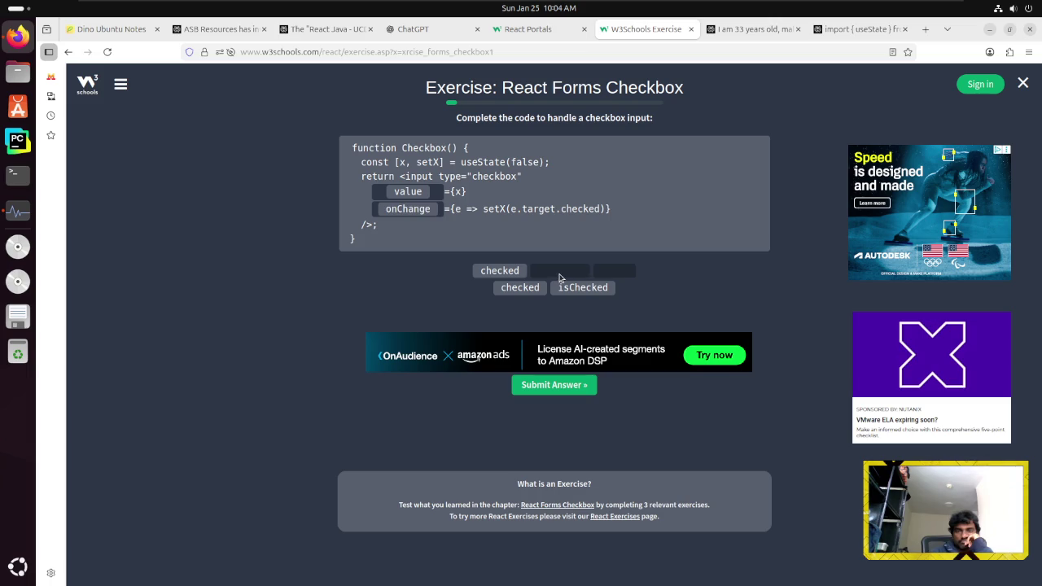
left_click(529, 387)
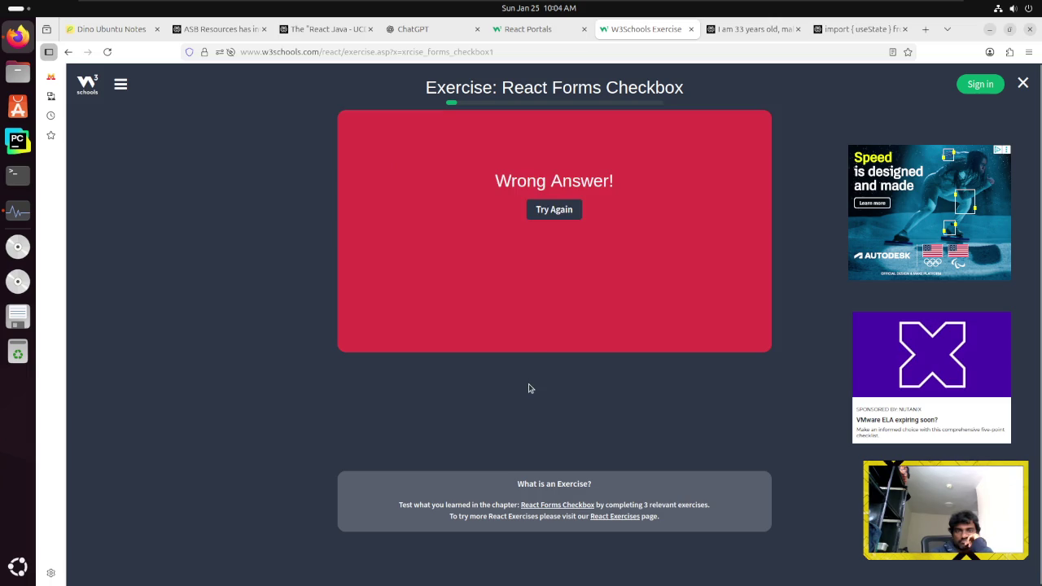
left_click(554, 210)
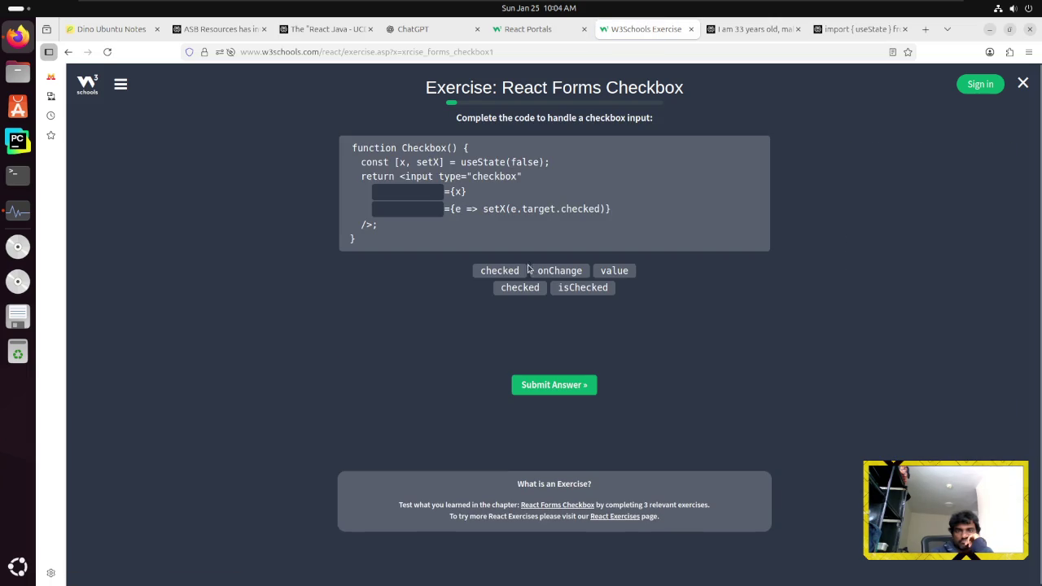
Try value and isChecked, retry after the wrong answer, then bring up the React Portals tab
left_click(622, 271)
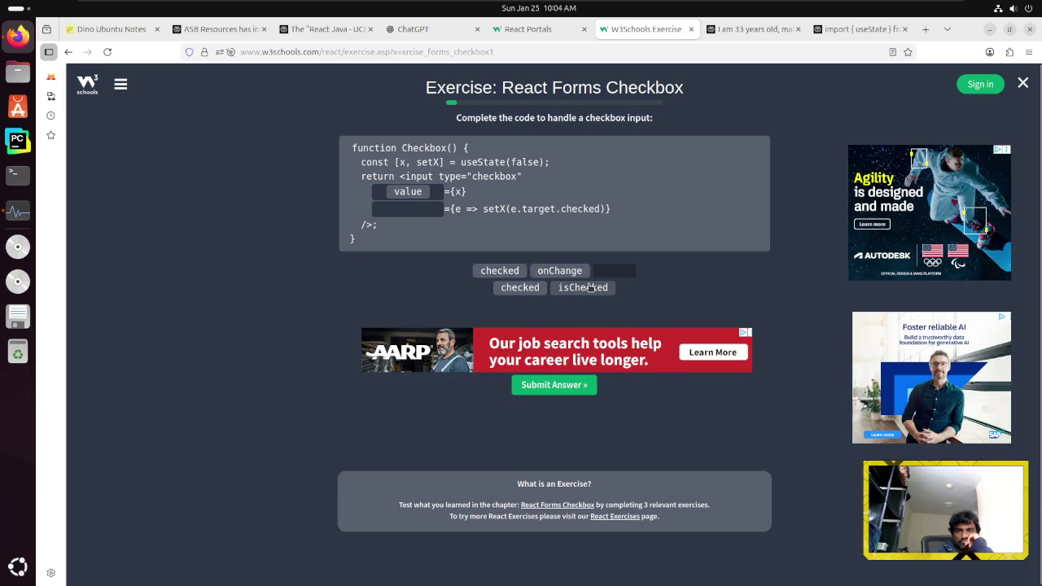
left_click(583, 288)
left_click(539, 388)
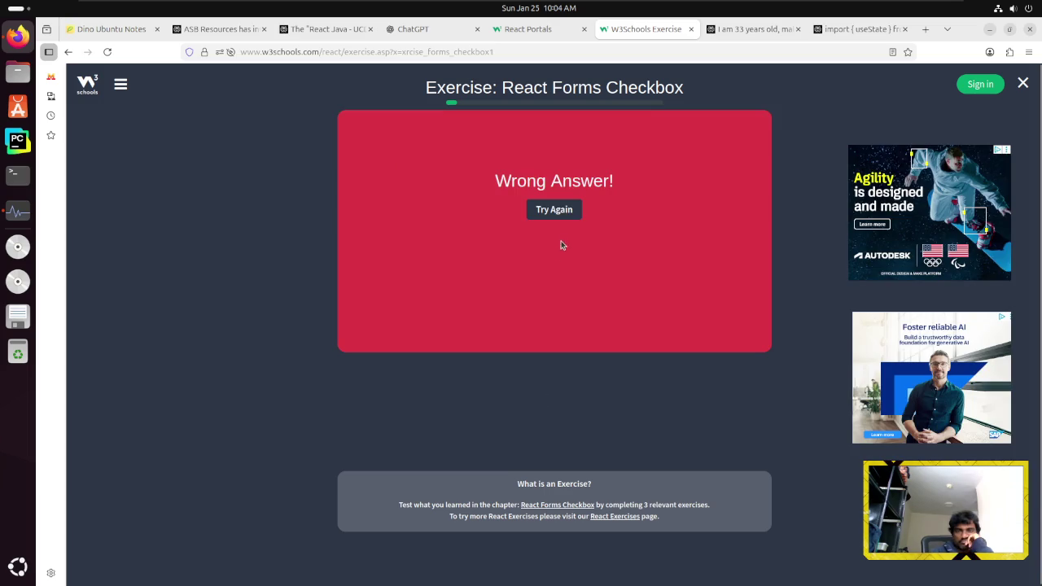
left_click(557, 210)
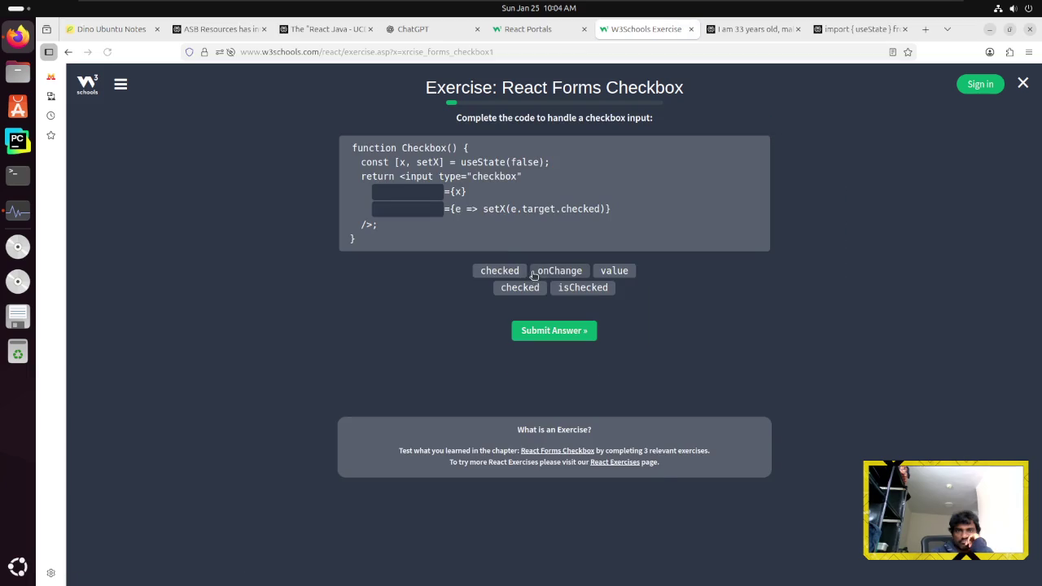
left_click(529, 28)
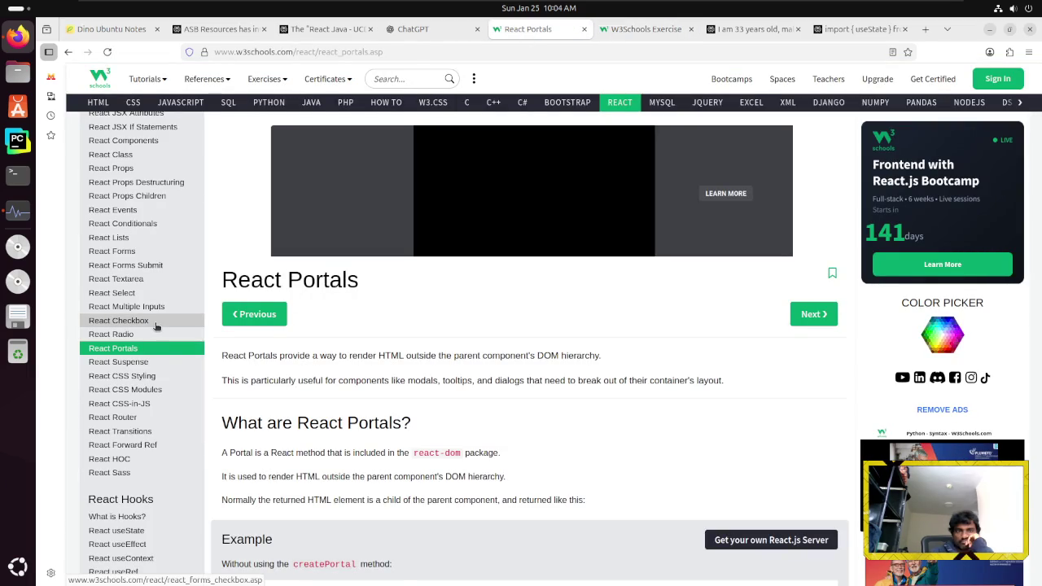
Read through the React Checkbox lesson's example code, then go back to the checkbox exercise
left_click(156, 326)
scroll(470, 458, "down", 3)
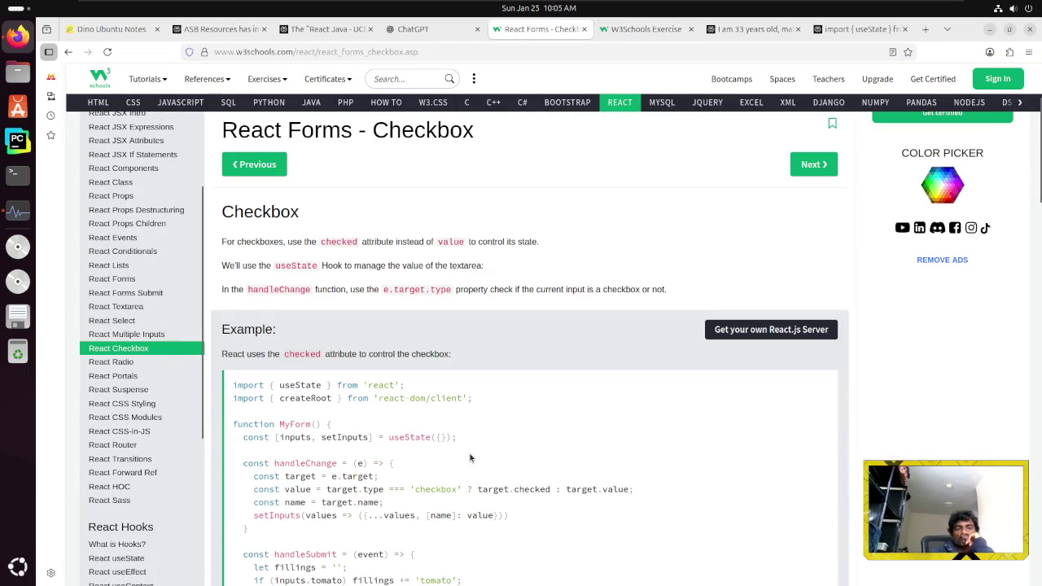
scroll(470, 458, "down", 5)
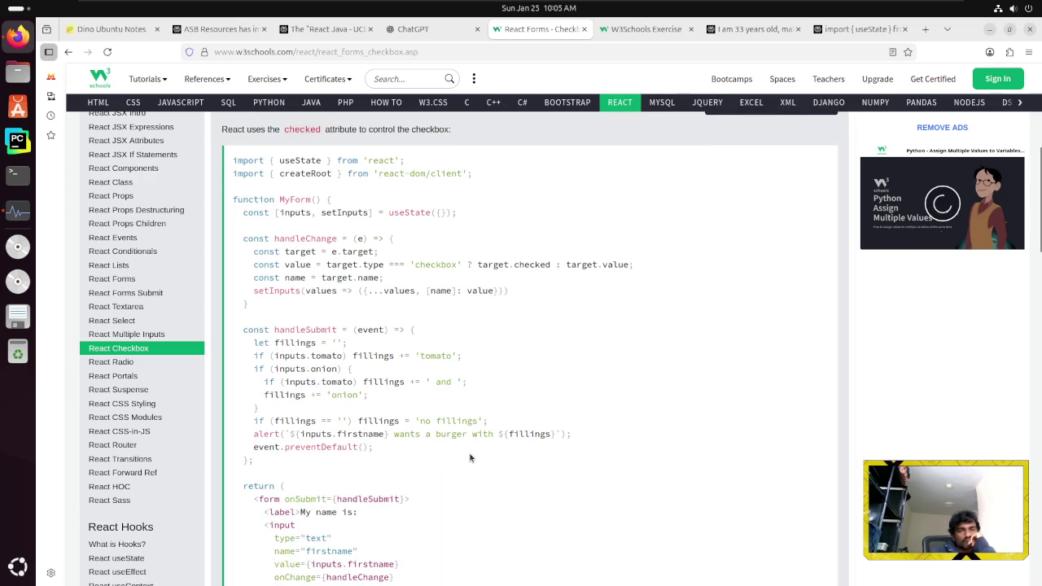
scroll(470, 459, "down", 3)
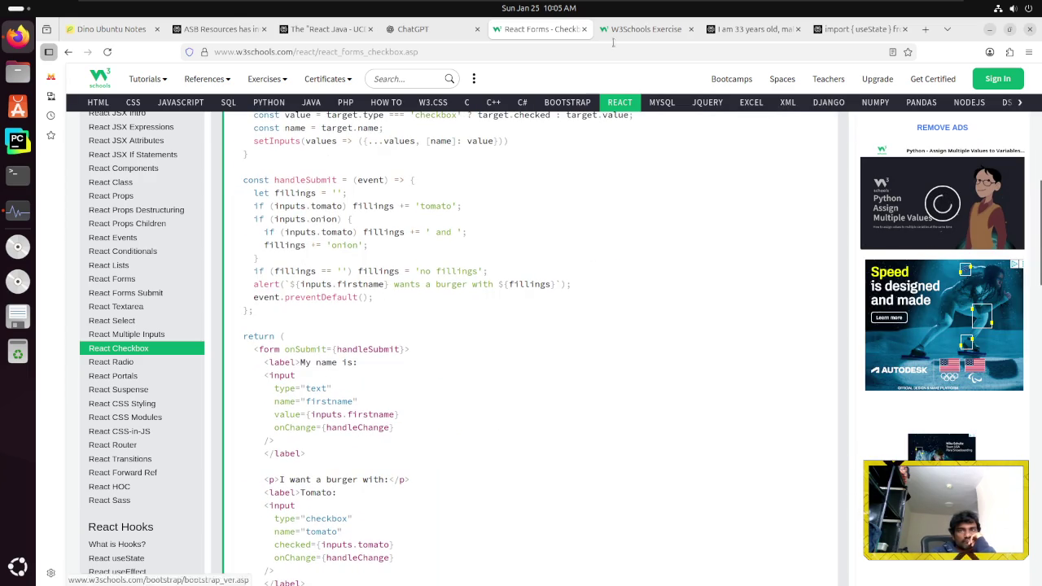
left_click(647, 29)
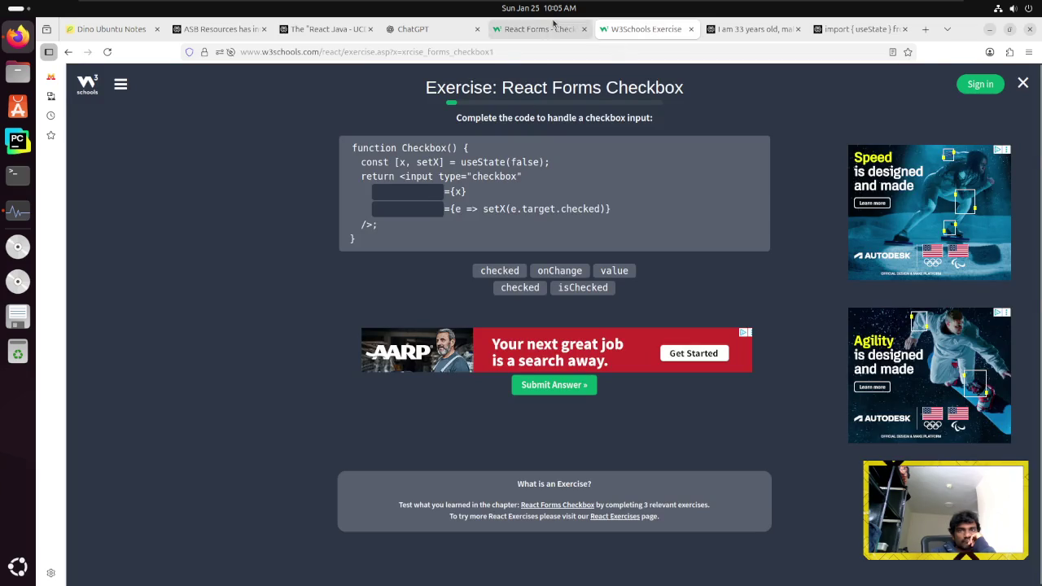
Back on the exercise, try value and onChange in the checkbox blanks and reset after it fails
left_click(538, 29)
left_click(629, 37)
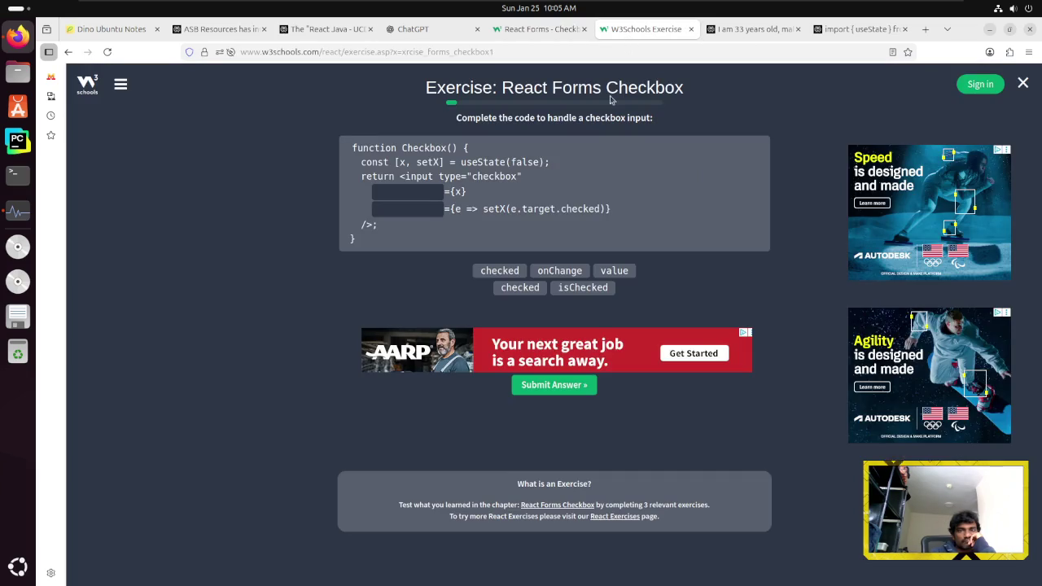
left_click(615, 270)
left_click(562, 270)
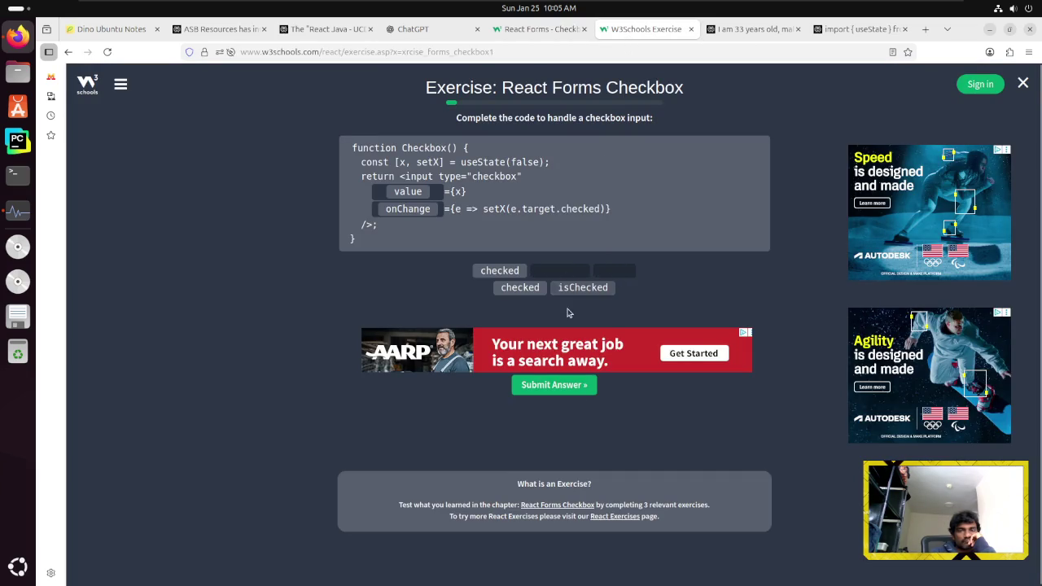
left_click(551, 386)
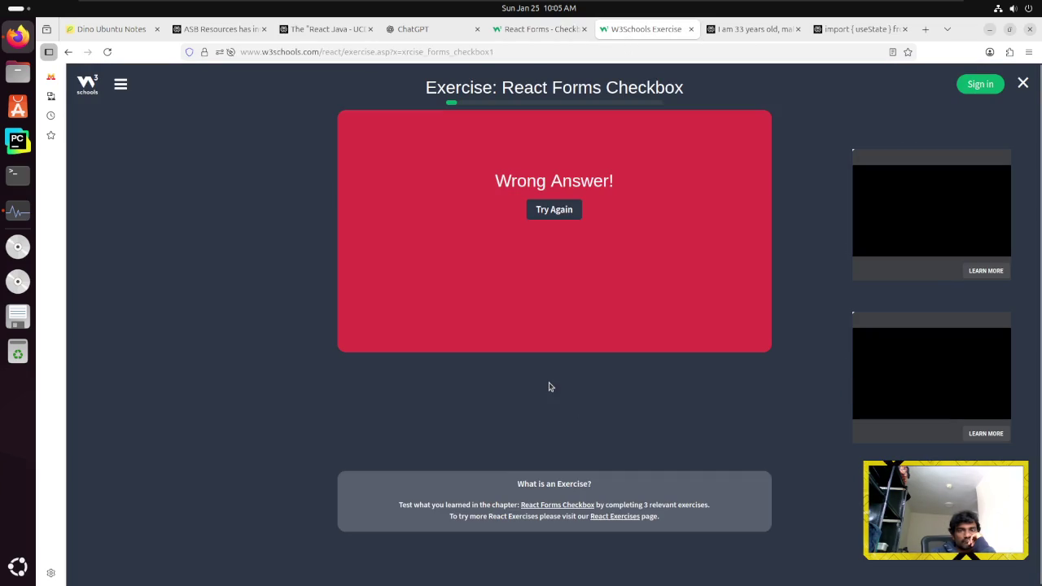
left_click(568, 211)
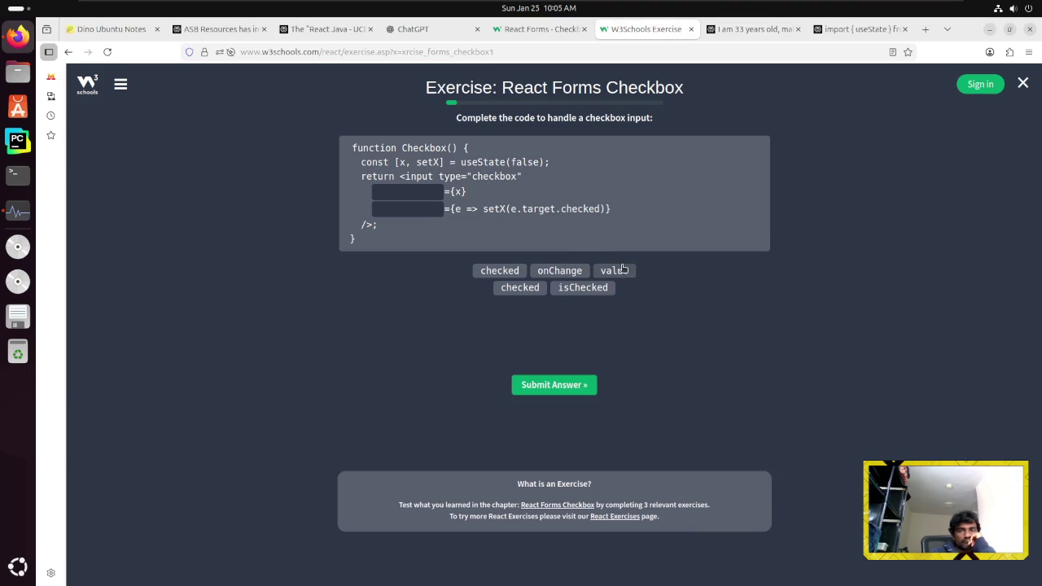
Retry with value and checked, then value and onChange, resetting after each wrong answer
left_click(612, 271)
left_click(499, 271)
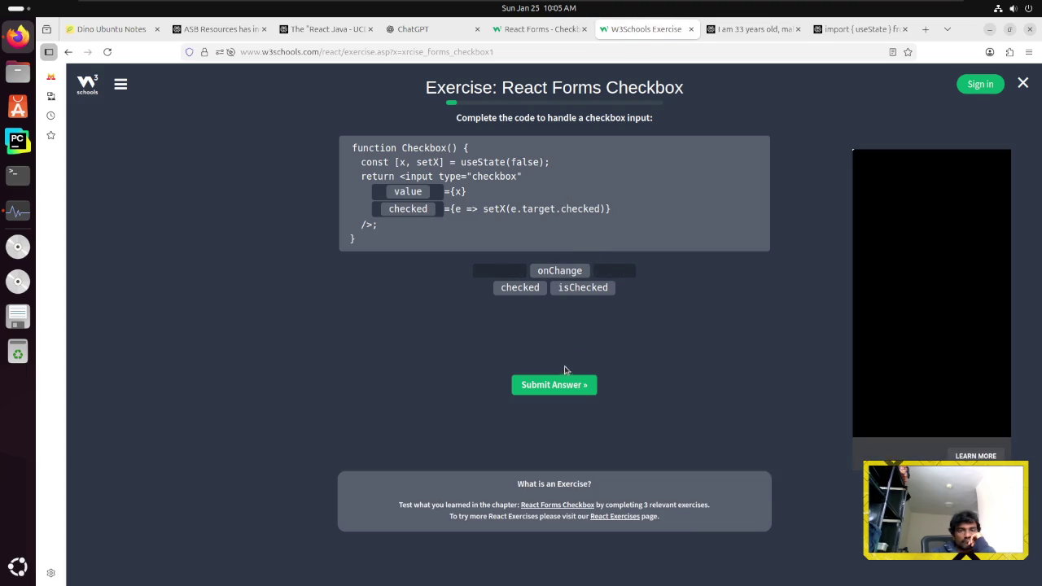
left_click(549, 390)
left_click(541, 210)
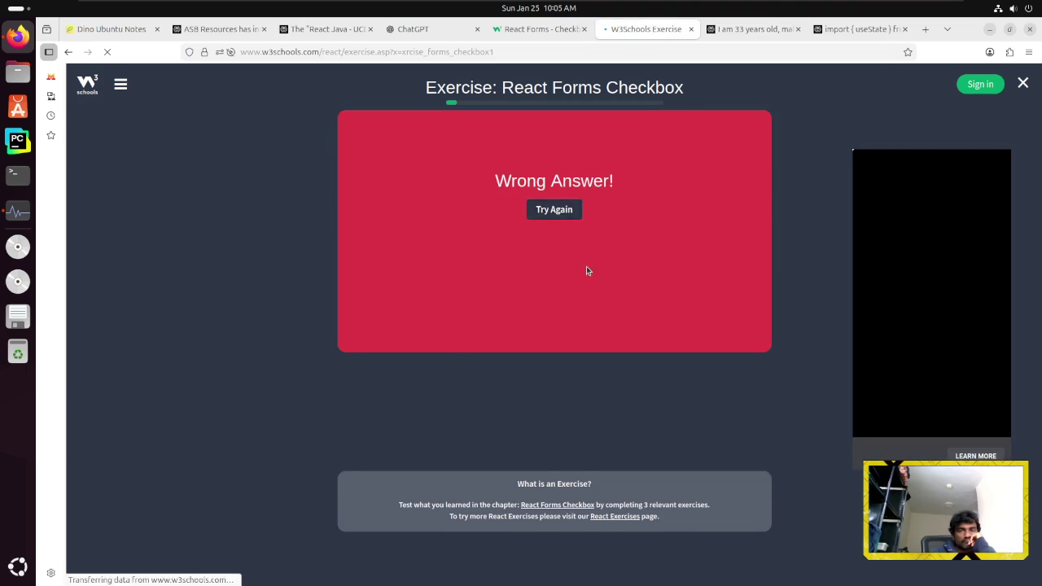
left_click(614, 270)
left_click(561, 270)
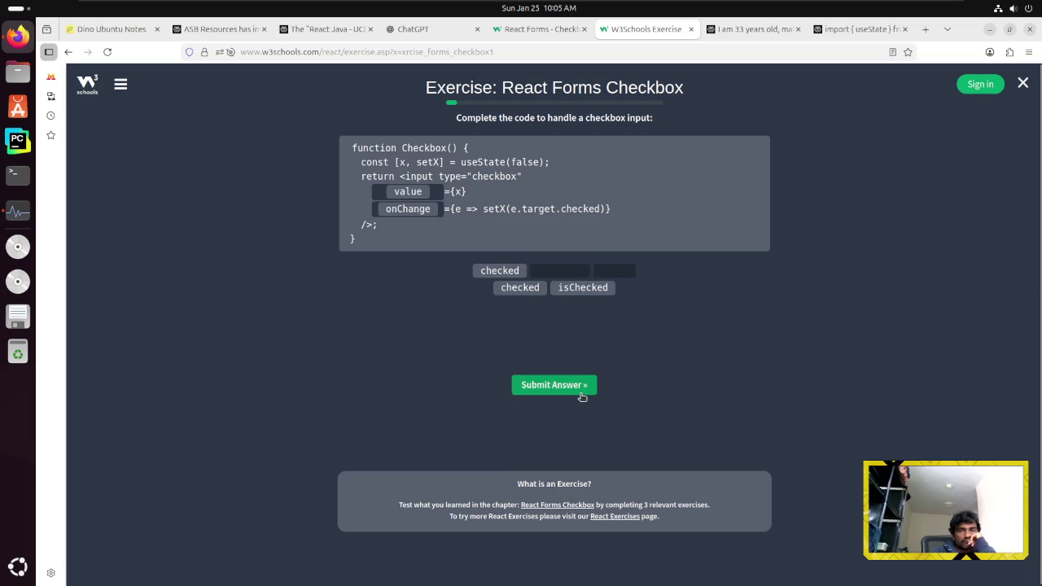
left_click(551, 385)
left_click(556, 209)
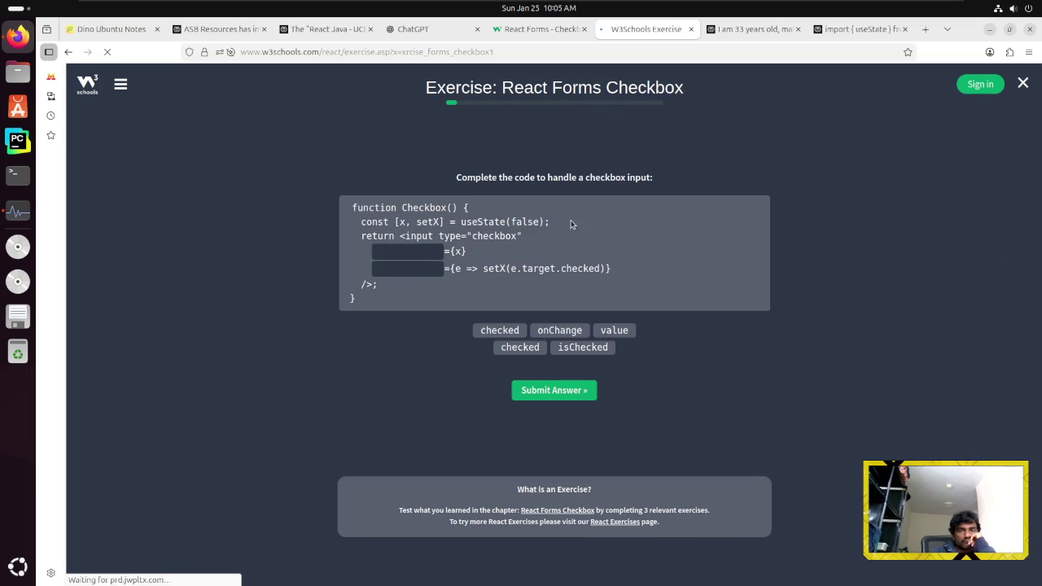
Retry with value and checked, then value and isChecked, both marked wrong
left_click(614, 330)
left_click(519, 347)
left_click(542, 391)
left_click(547, 305)
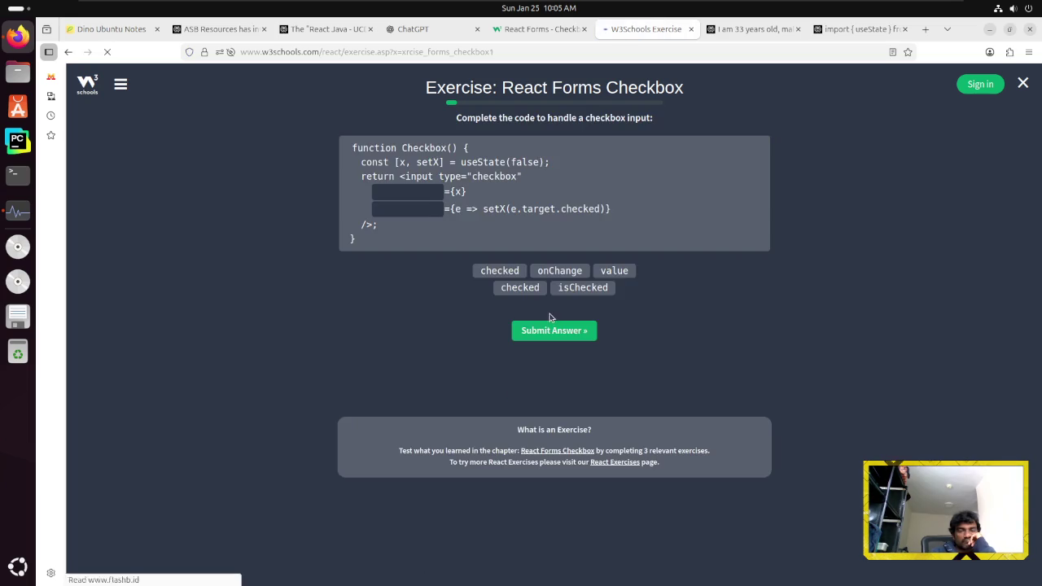
left_click(614, 270)
left_click(583, 289)
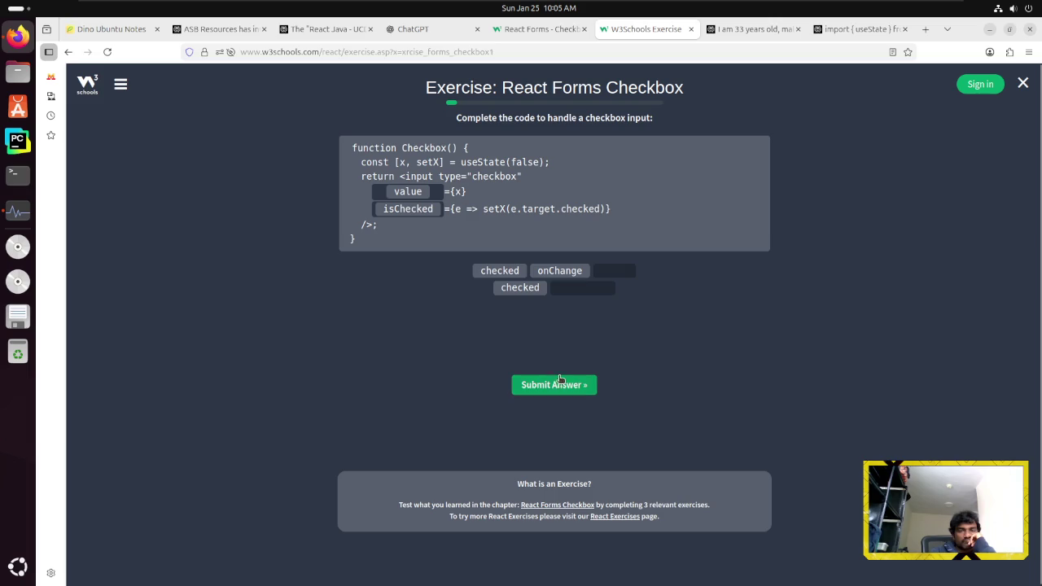
left_click(558, 386)
left_click(554, 211)
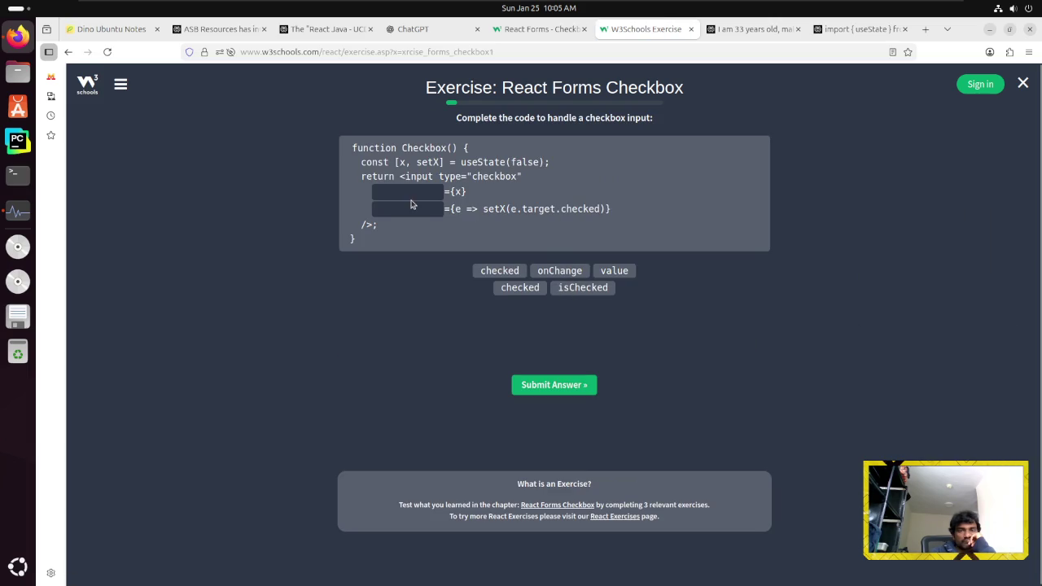
Try onChange and value, then select the puzzle code and bring up the Perplexity conversation
left_click(558, 271)
left_click(615, 273)
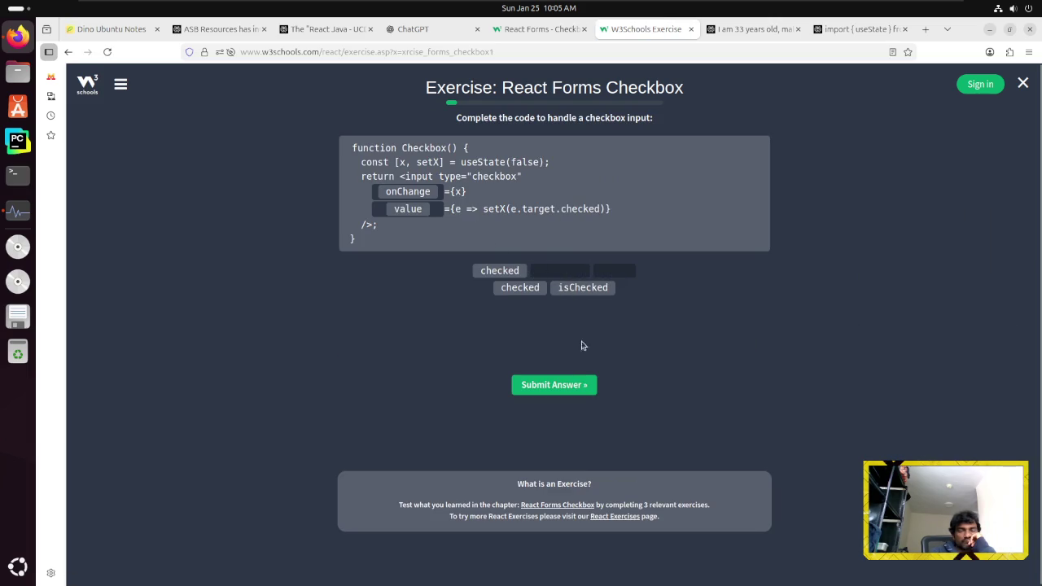
left_click(580, 386)
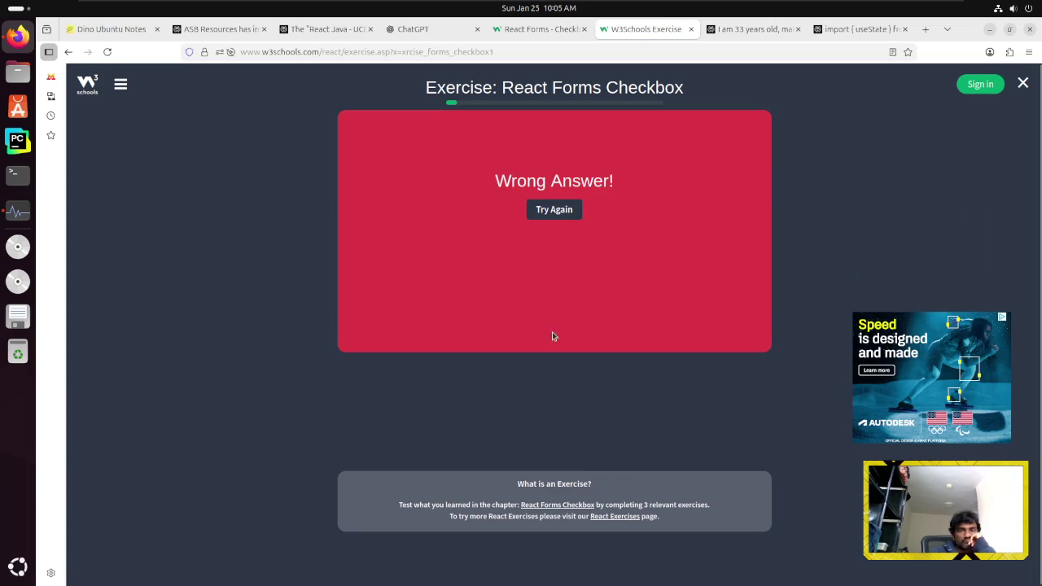
left_click(558, 209)
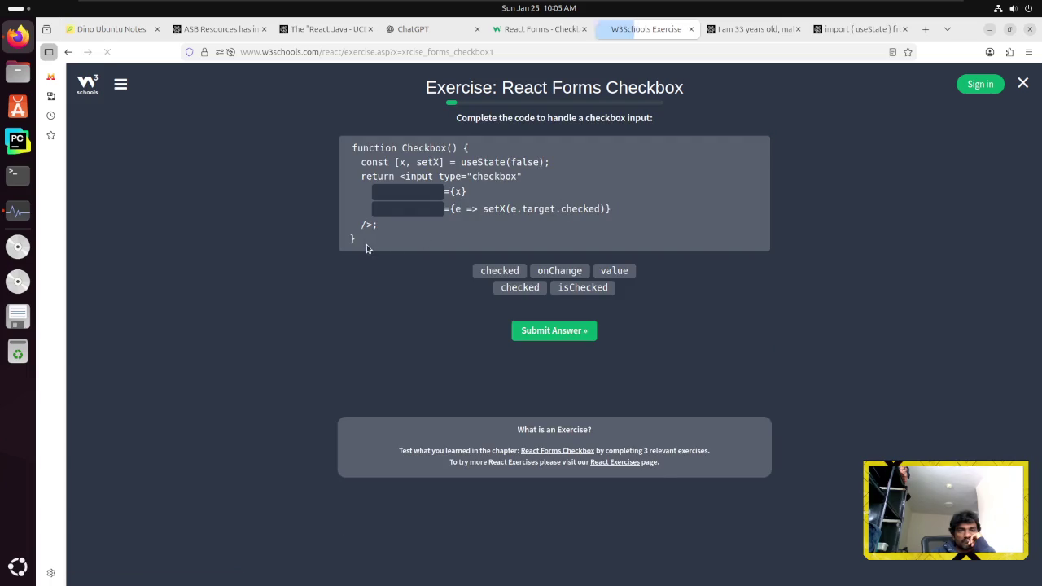
left_click_drag(365, 246, 351, 147)
key("ctrl+c")
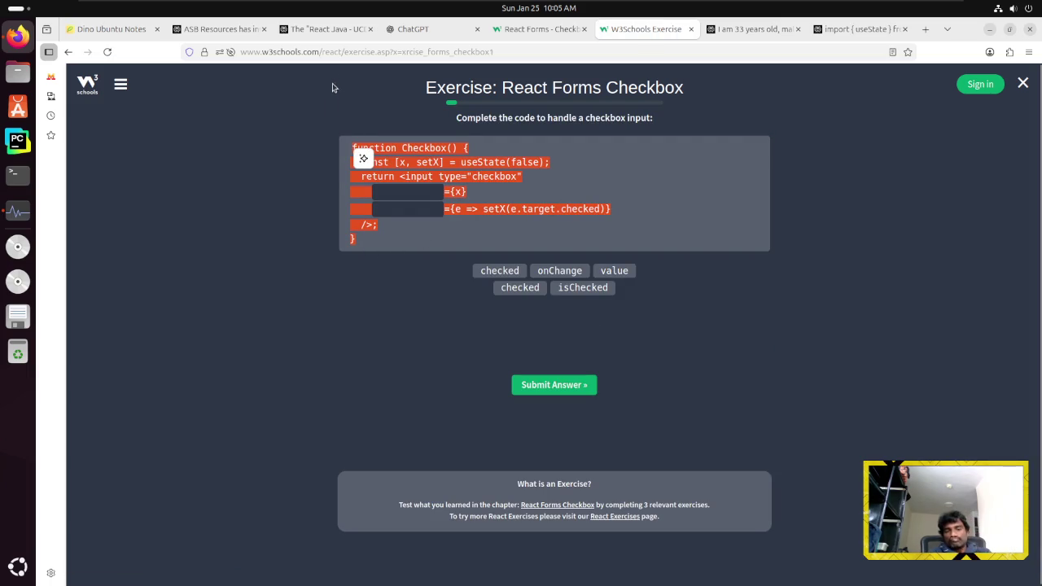
left_click(859, 29)
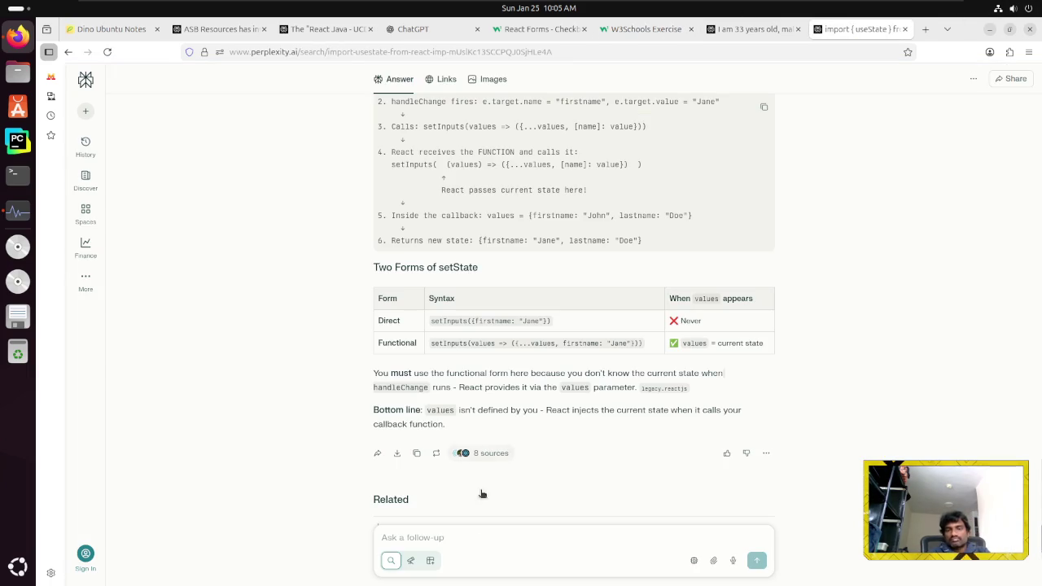
Send the checkbox puzzle code to Perplexity as a follow-up, then return to the Checkbox tutorial
key("ctrl+v")
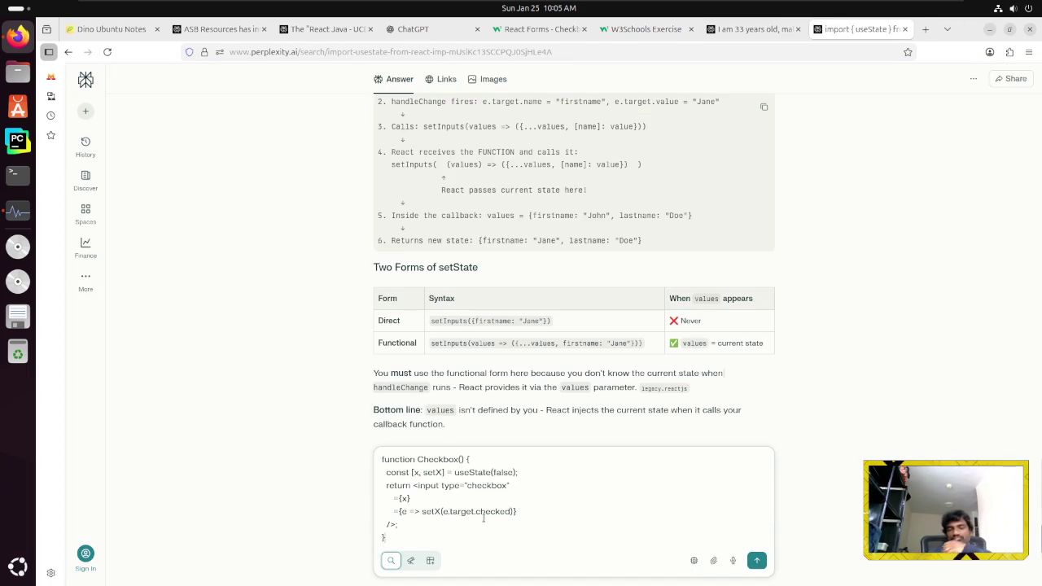
key("Return")
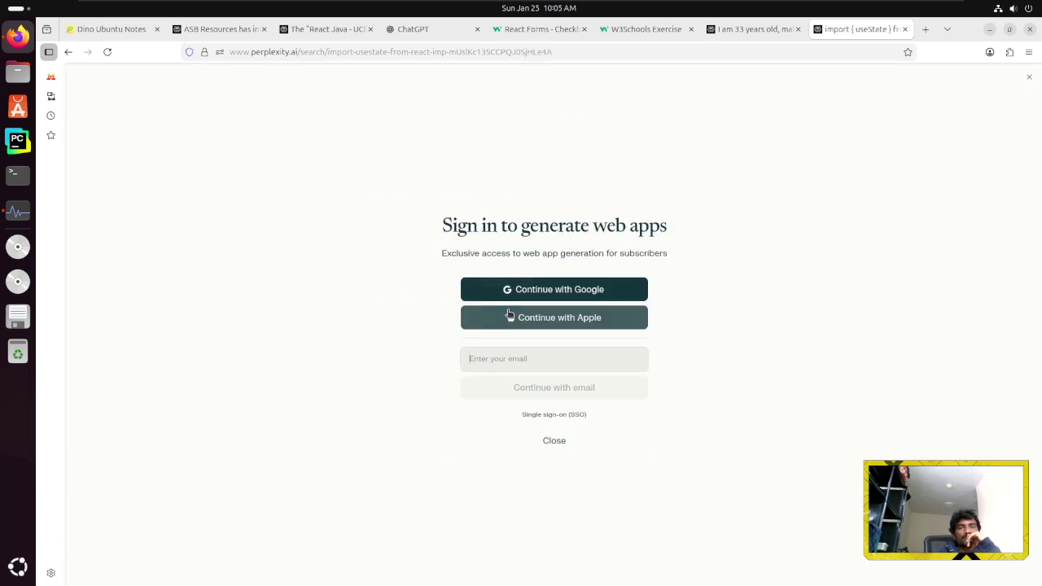
left_click(554, 444)
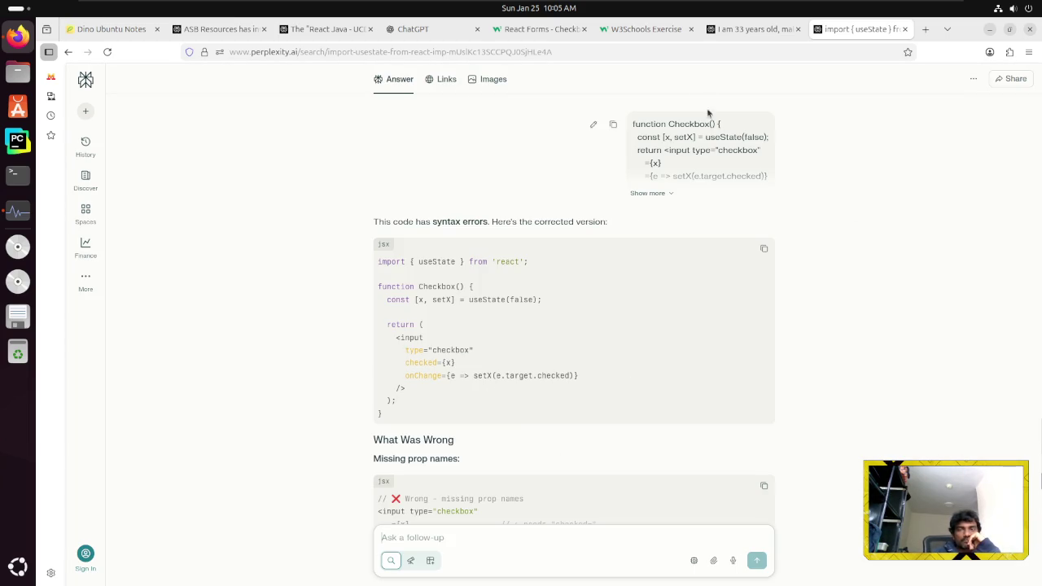
left_click(537, 28)
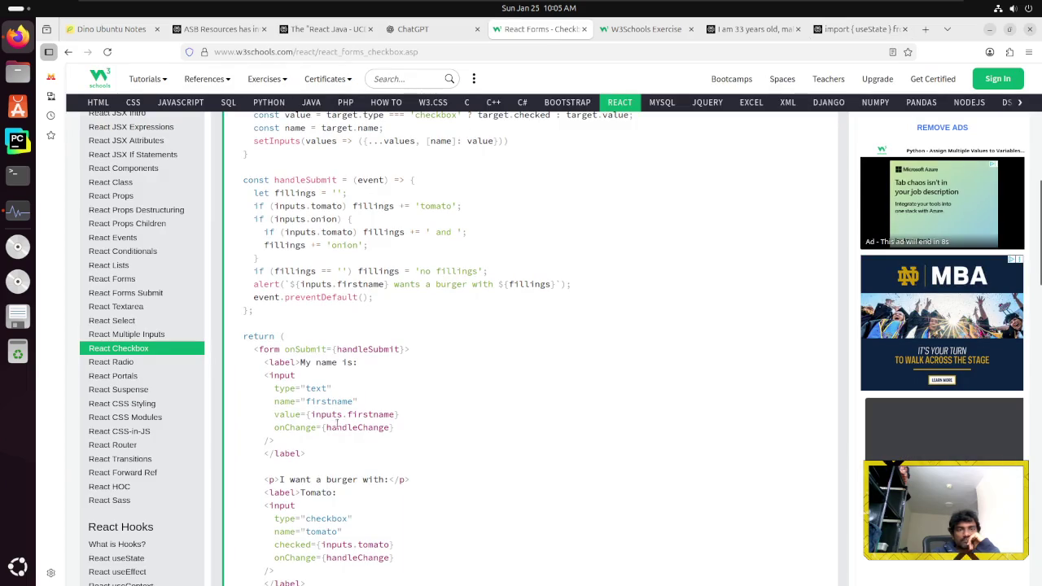
Fill the Checkbox code blanks with checked and onChange, submit, and go to the next question
scroll(359, 441, "down", 2)
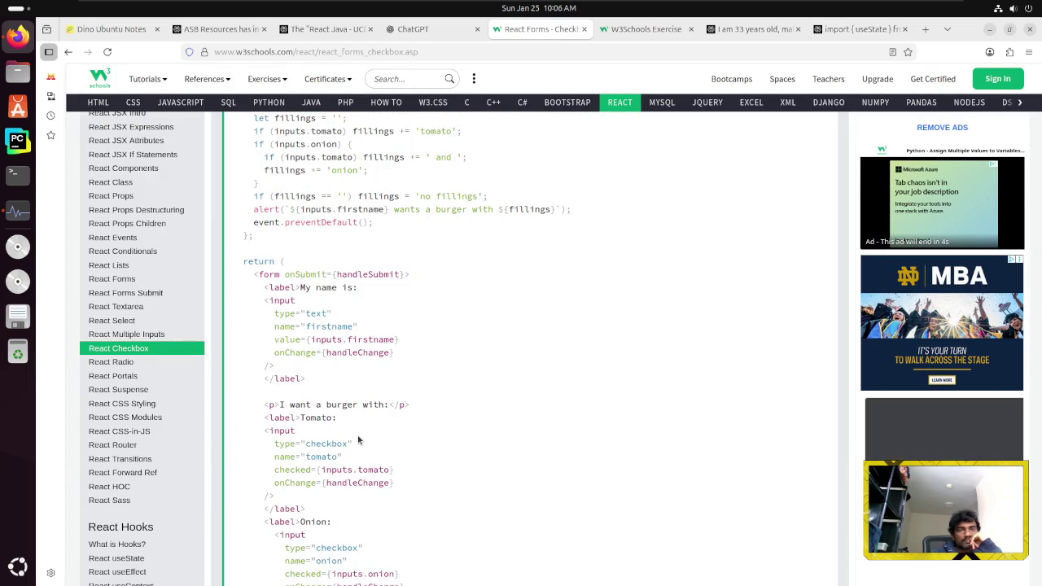
scroll(358, 440, "down", 4)
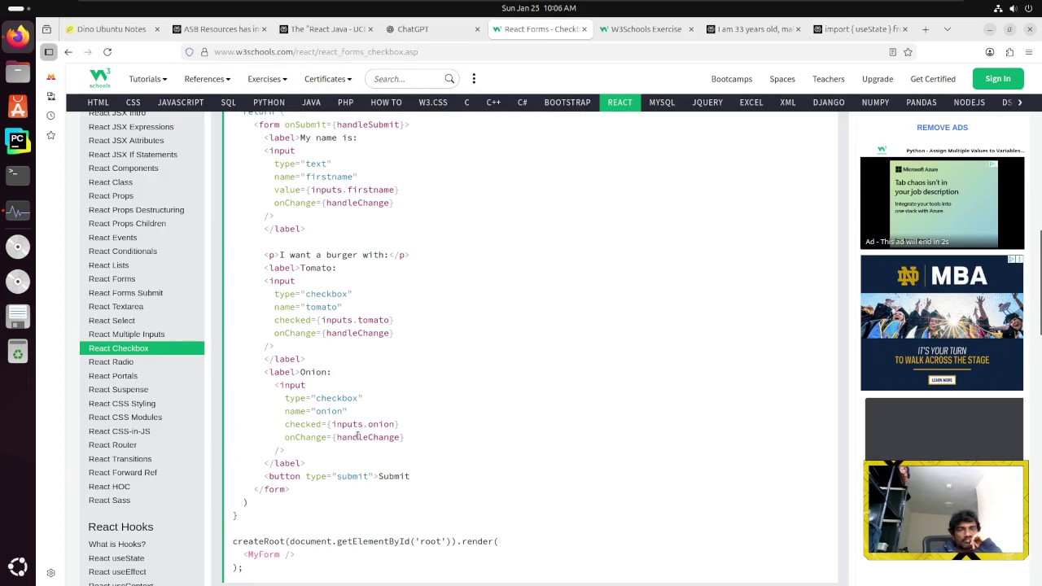
scroll(358, 437, "up", 3)
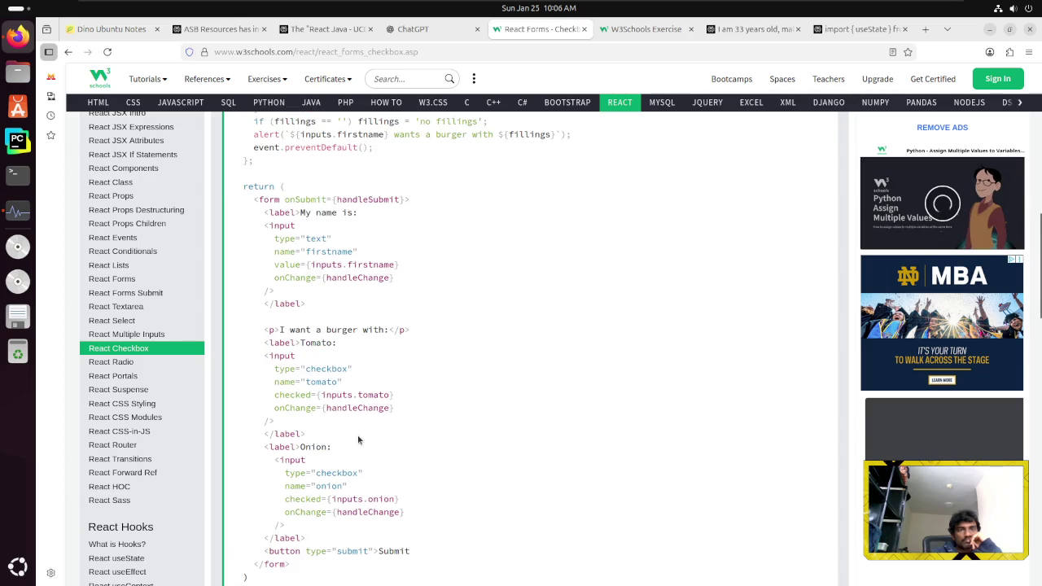
scroll(358, 436, "down", 3)
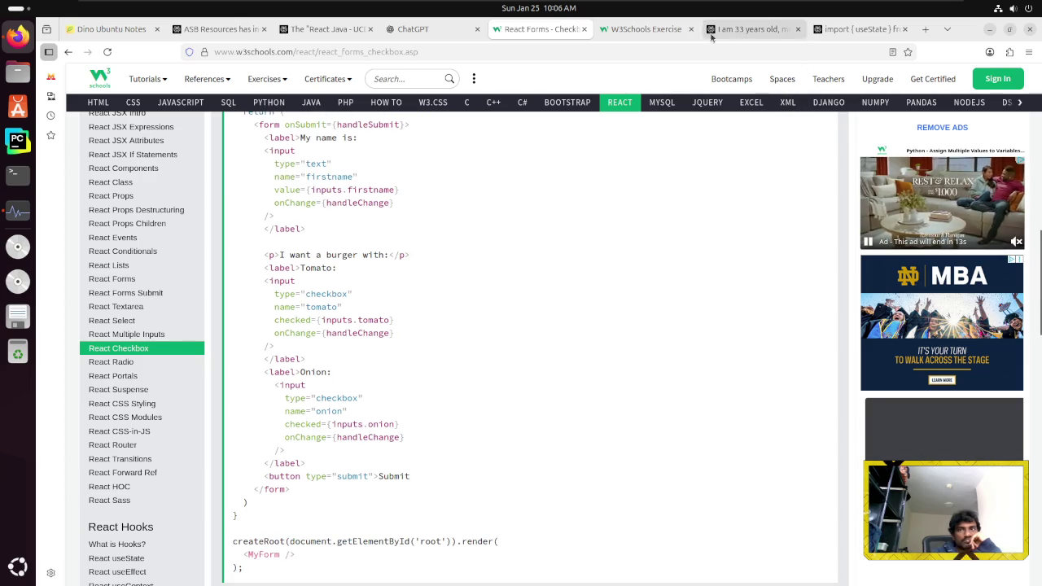
left_click(635, 28)
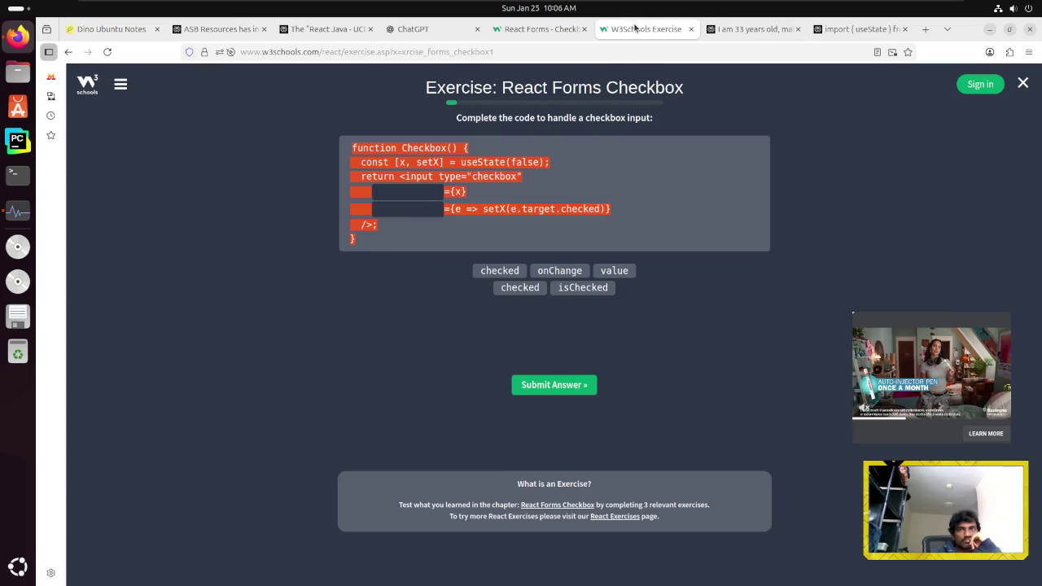
left_click(527, 292)
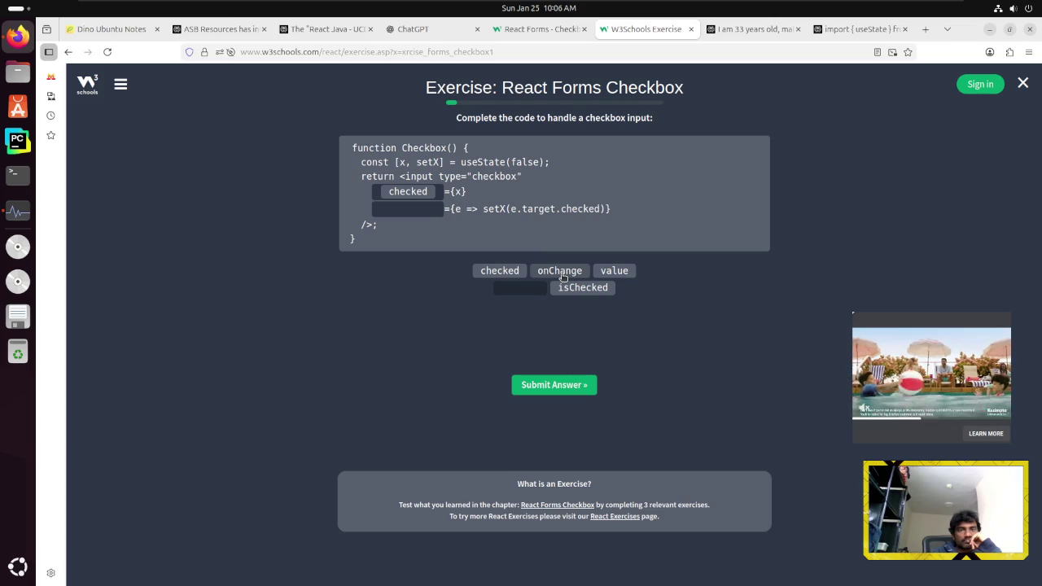
left_click(562, 276)
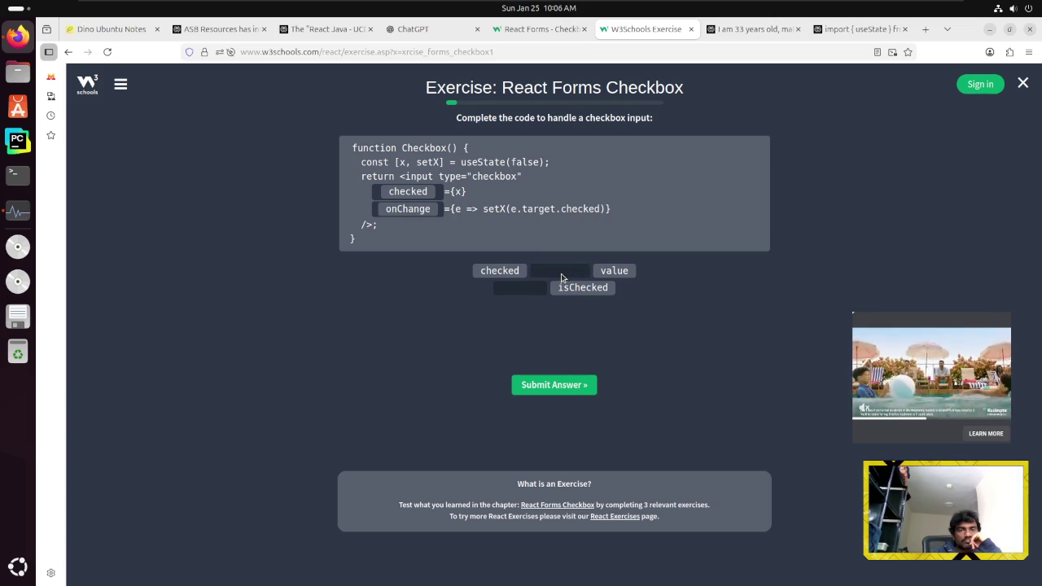
left_click(553, 388)
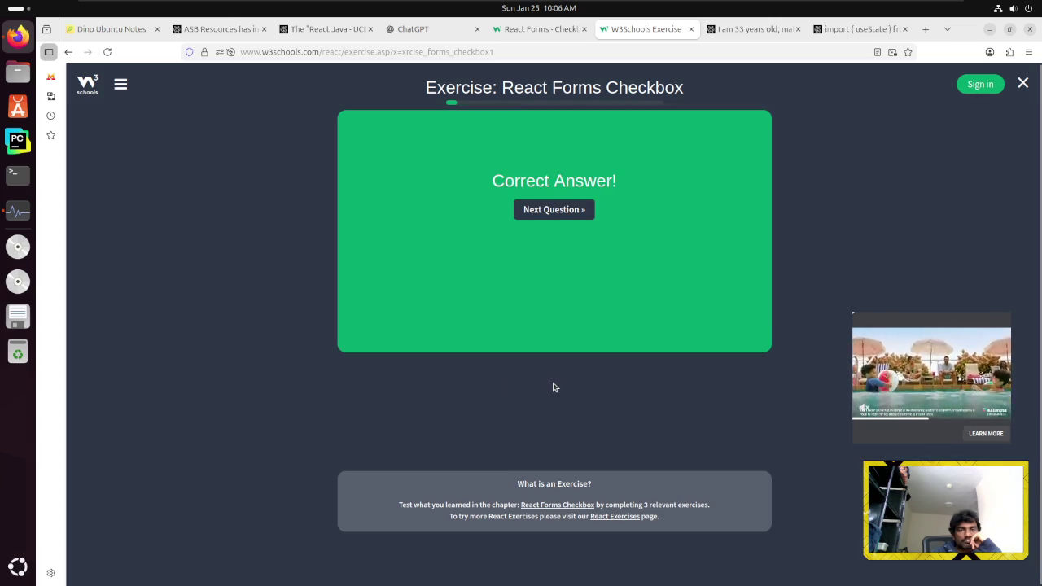
left_click(542, 211)
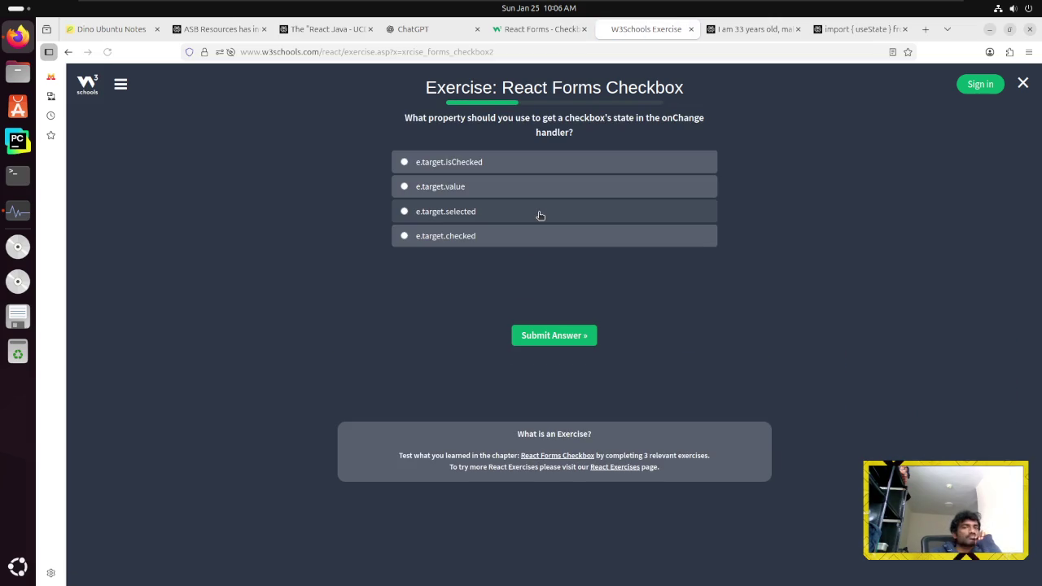
Answer the checkbox-state question with e.target.isChecked and submit it
left_click(836, 30)
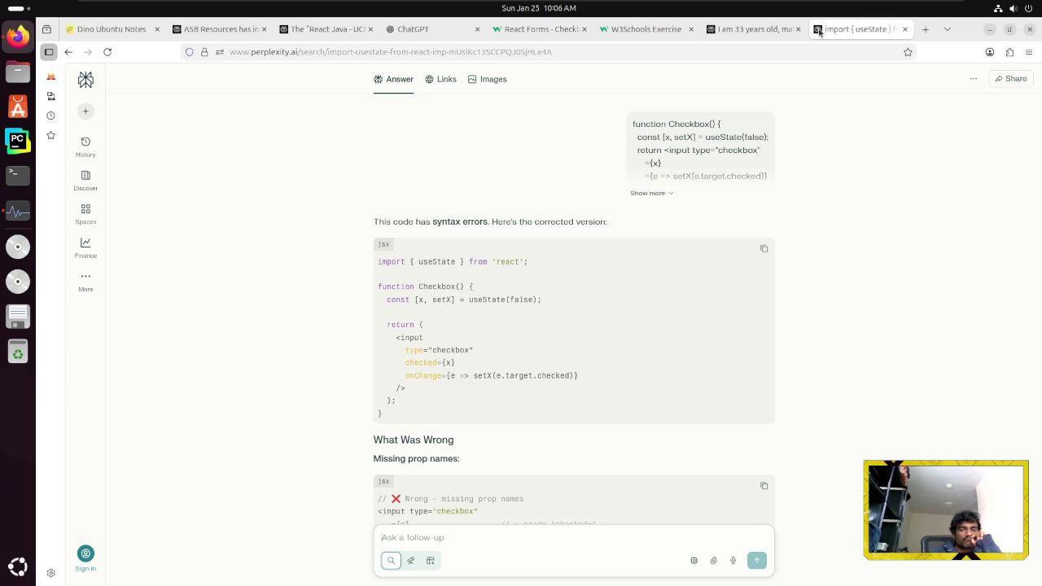
left_click(639, 31)
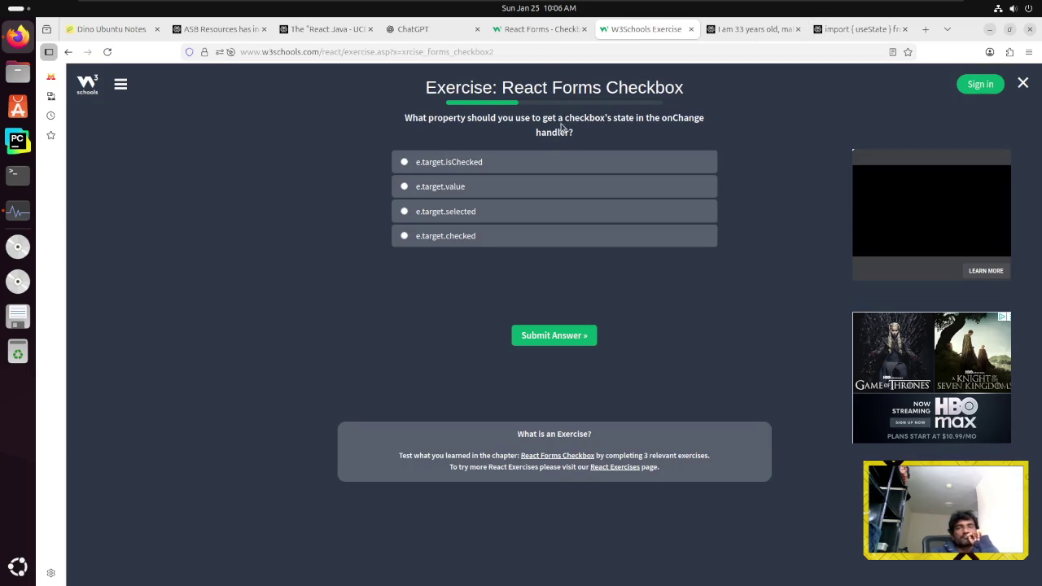
left_click_drag(567, 118, 663, 128)
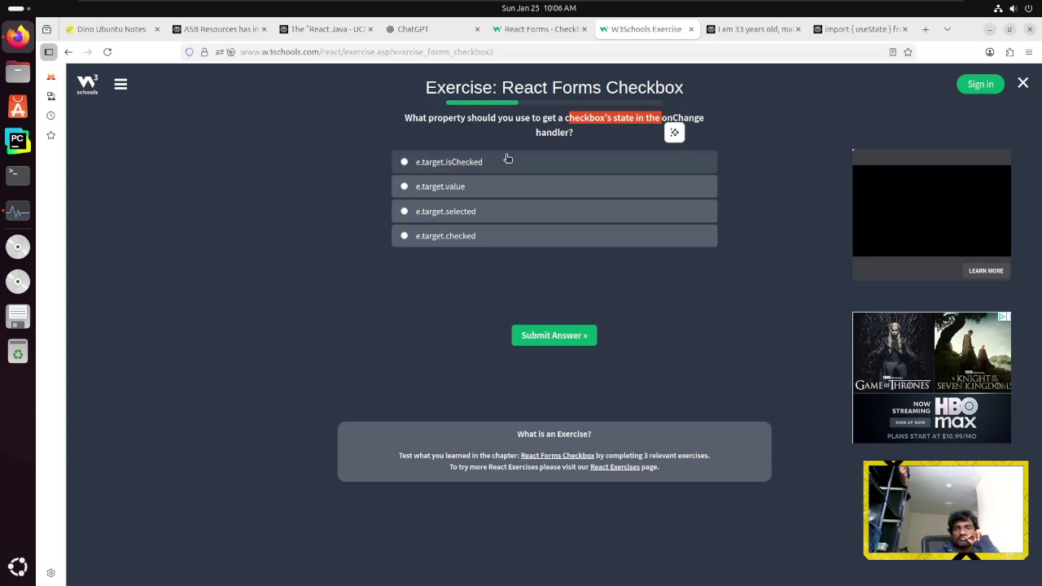
left_click(463, 163)
left_click(542, 335)
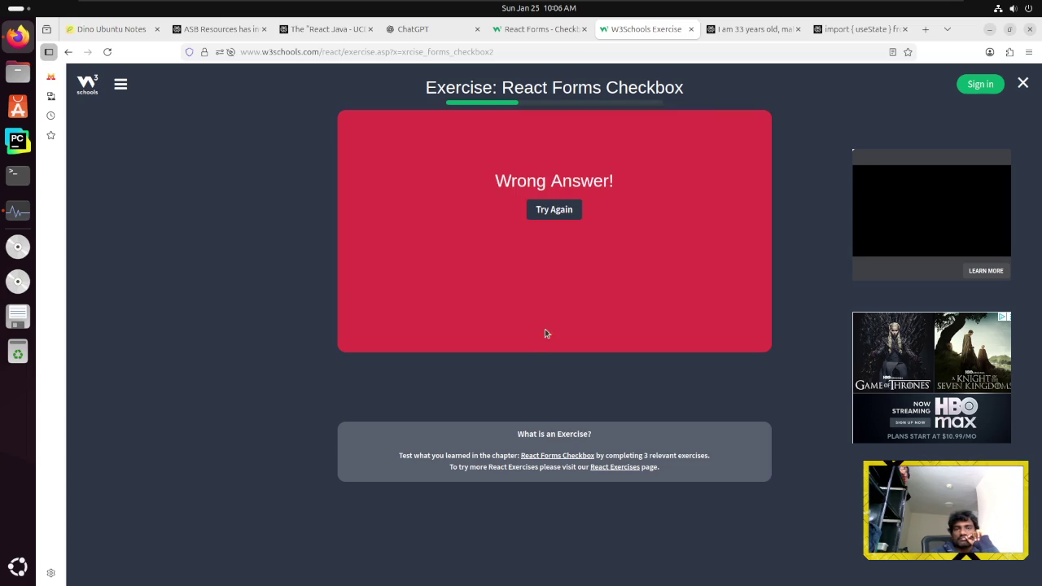
Recheck the Checkbox tutorial, resubmit the corrected answer, and advance to the True/False question
key("ctrl+Page_Up")
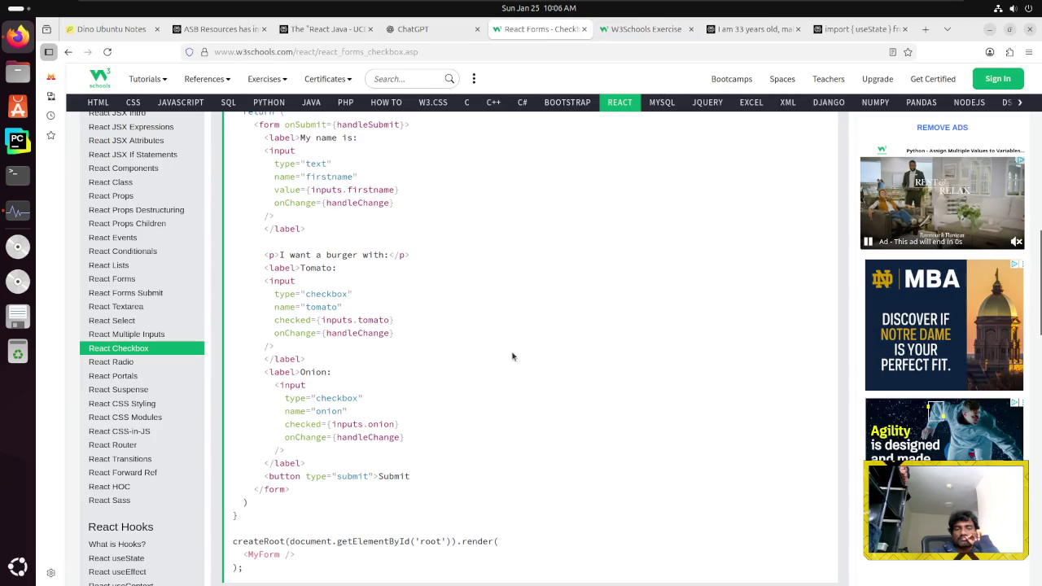
scroll(523, 382, "up", 5)
key("ctrl+Page_Down")
left_click(560, 341)
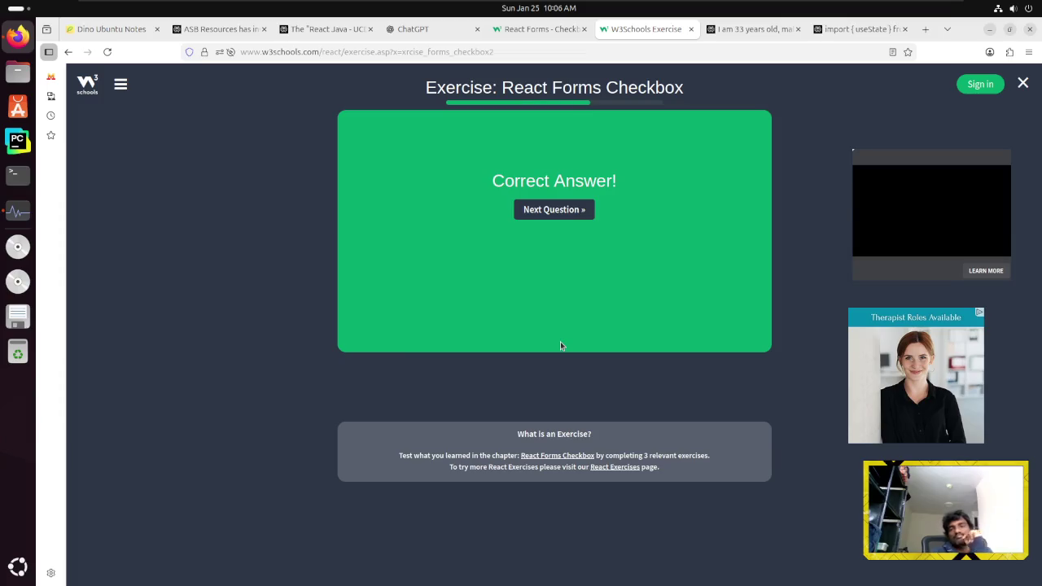
left_click(561, 216)
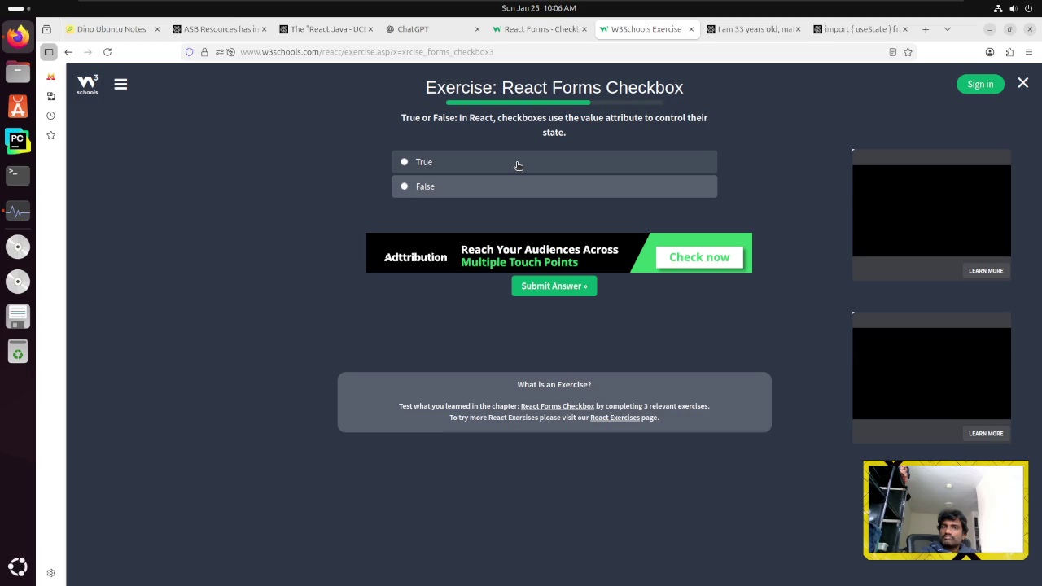
Answer False to the value-attribute question, submit, and continue to the Radio exercises
left_click(494, 192)
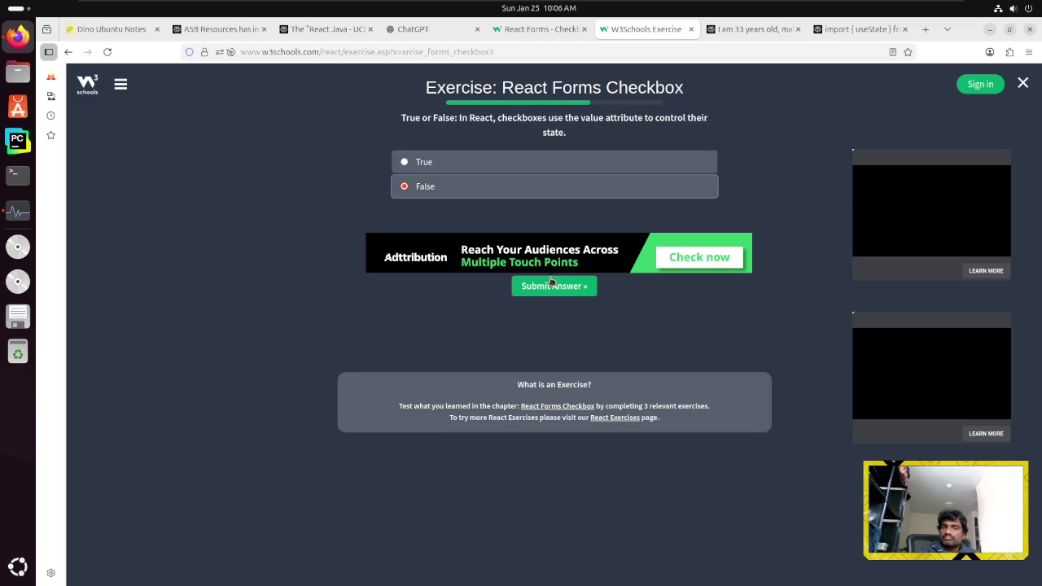
left_click(537, 286)
left_click(537, 285)
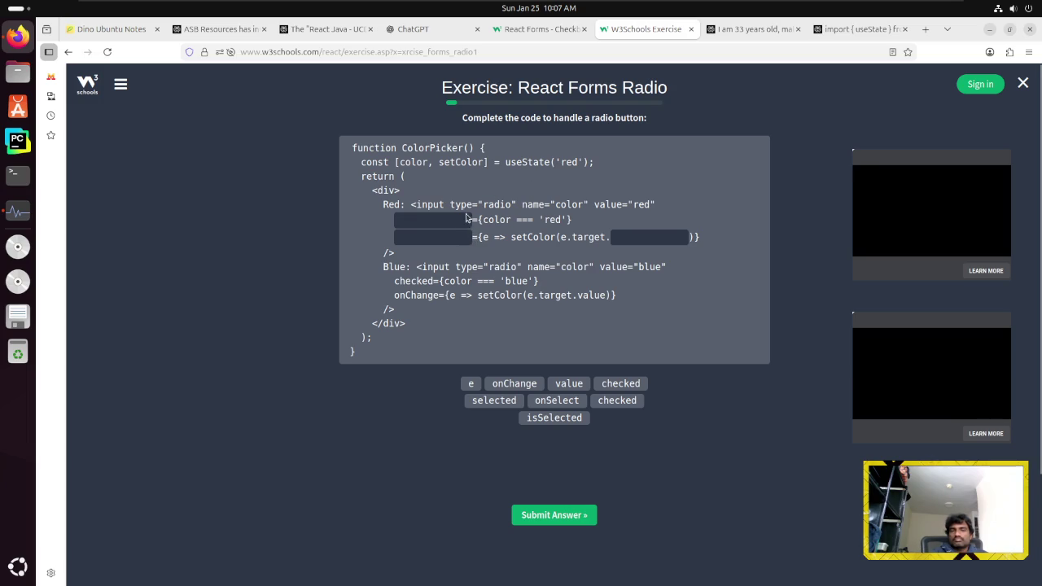
Try checked, onChange and checked in the ColorPicker blanks, submit, and retry after it's marked wrong
mouse_move(432, 206)
left_mouse_down()
mouse_move(689, 214)
mouse_move(634, 206)
left_mouse_up()
left_click_drag(500, 220, 533, 220)
left_click(578, 219)
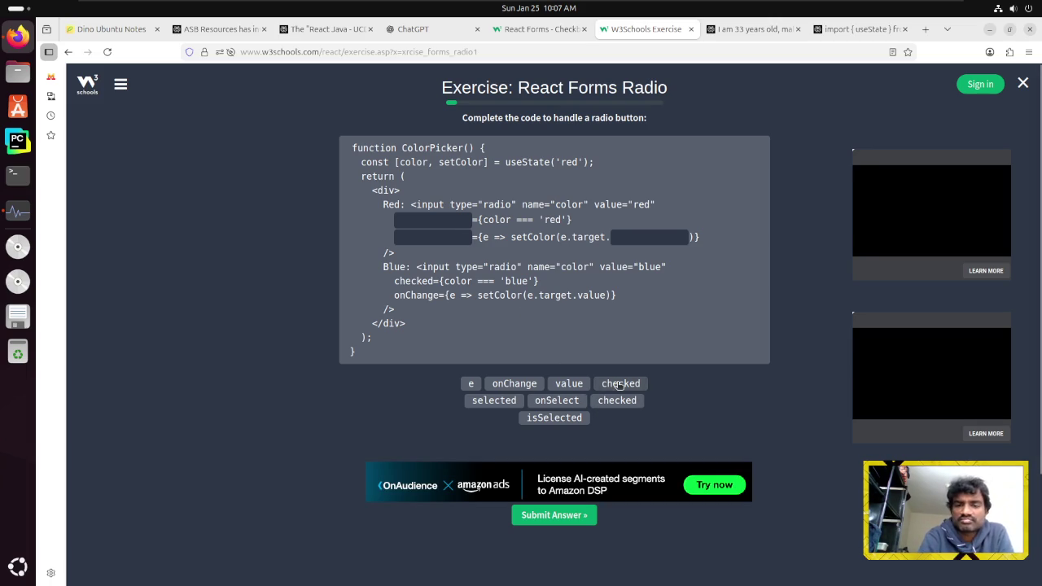
left_click(620, 384)
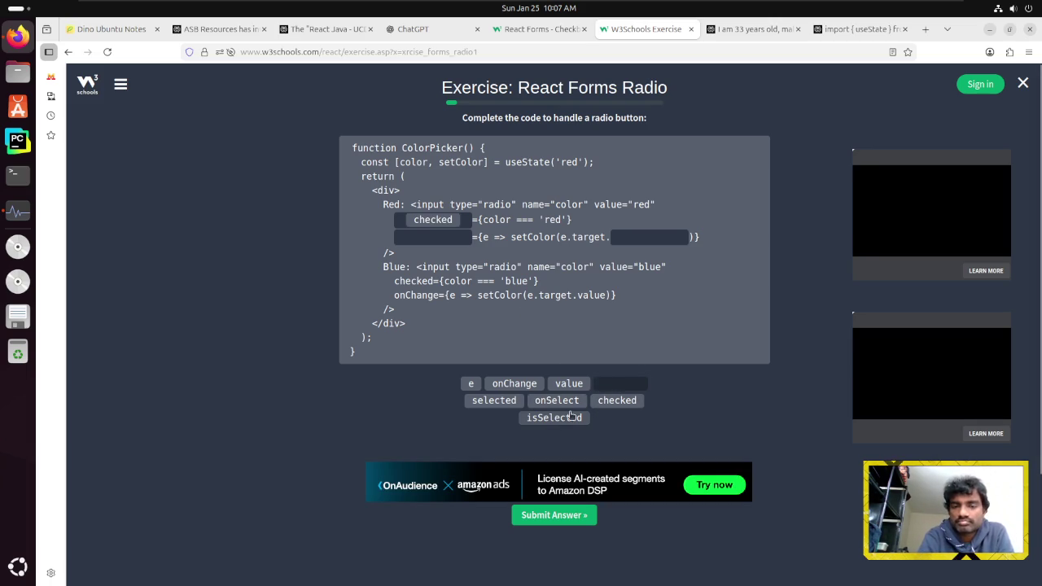
left_click(510, 386)
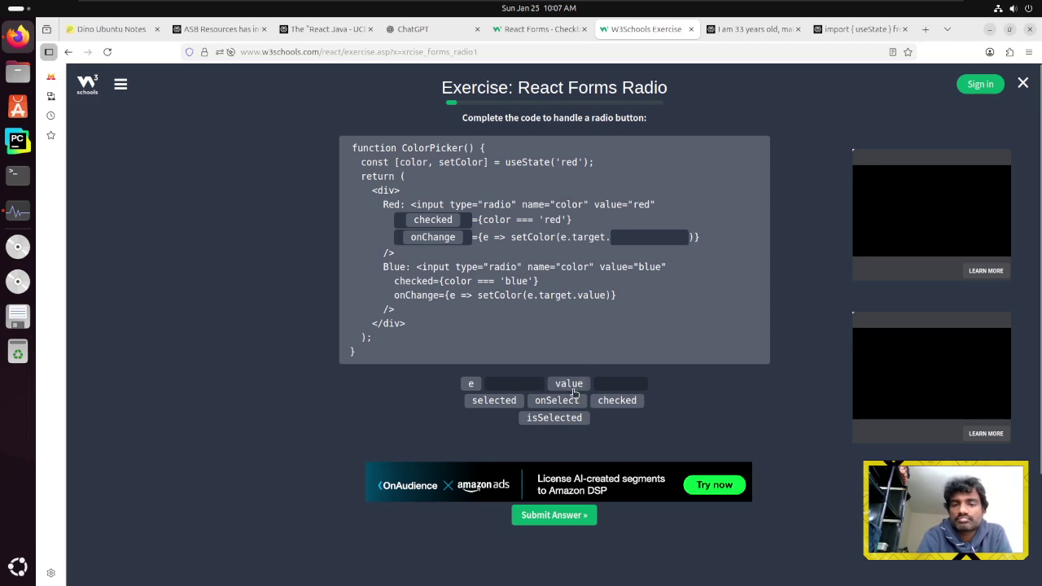
left_click(612, 405)
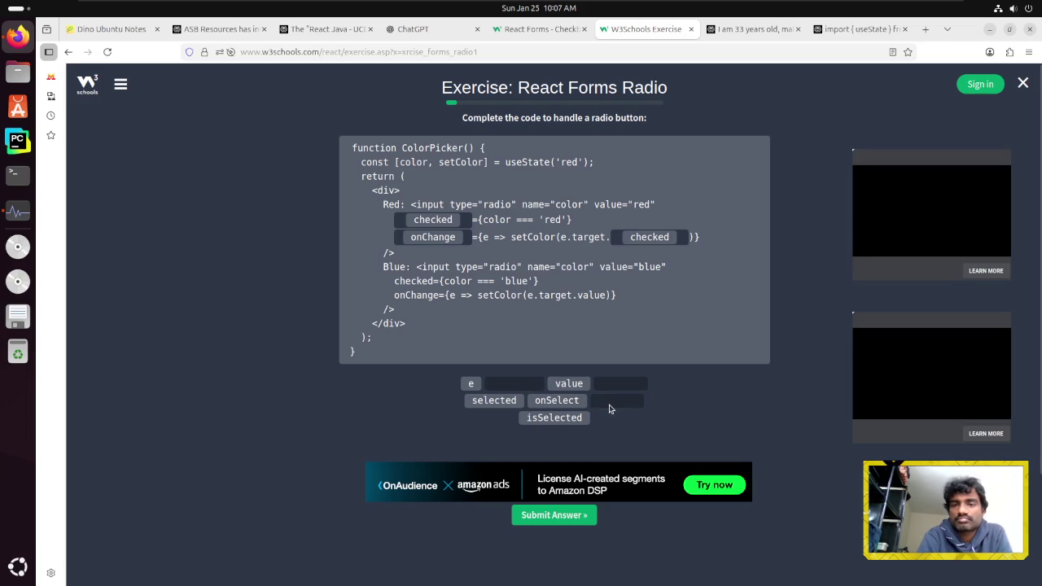
left_click(554, 515)
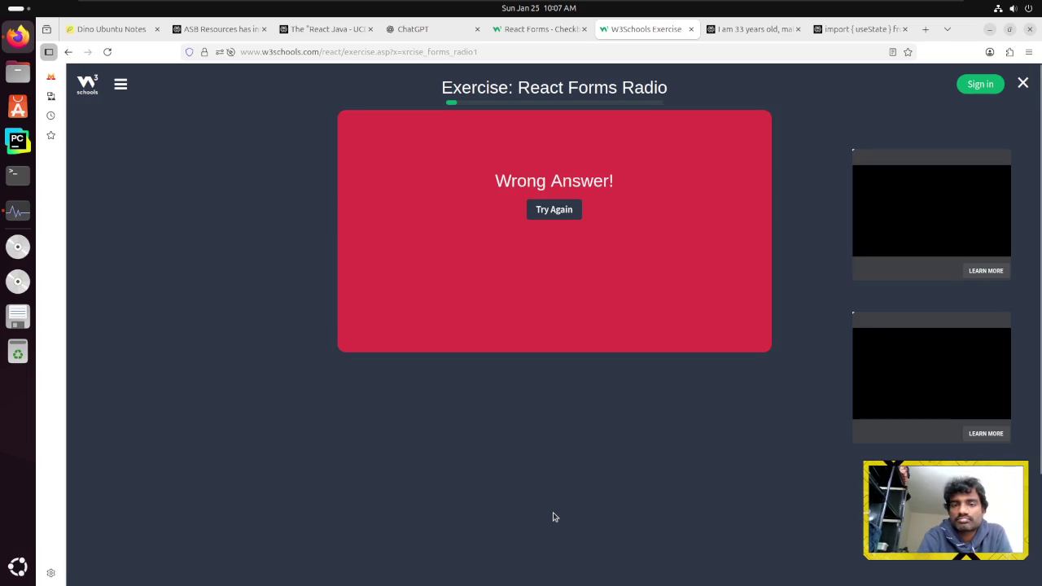
left_click(554, 210)
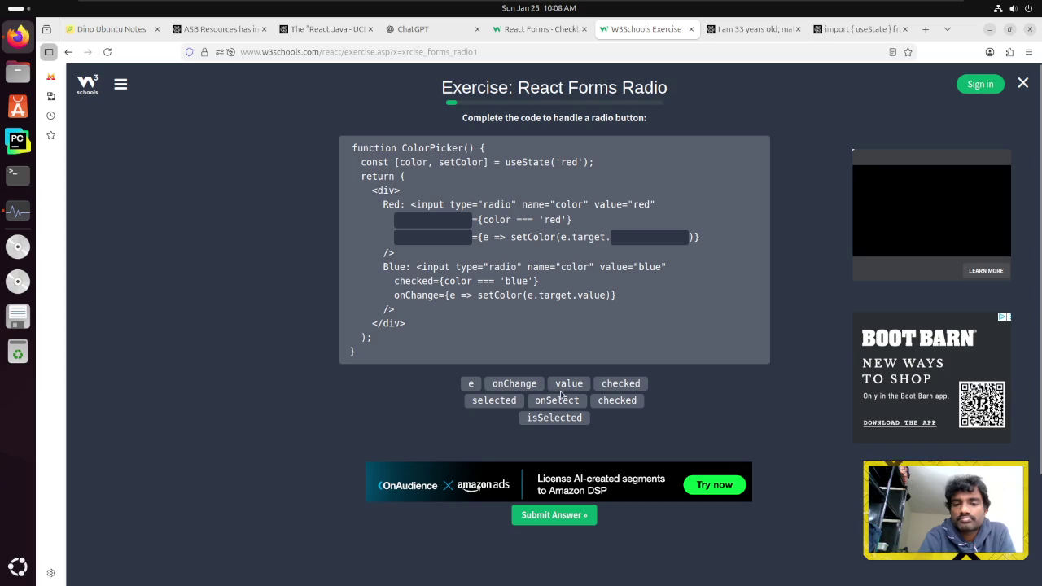
Fill the blanks with checked, onChange and value, submit, and move to the next radio question
left_click(613, 389)
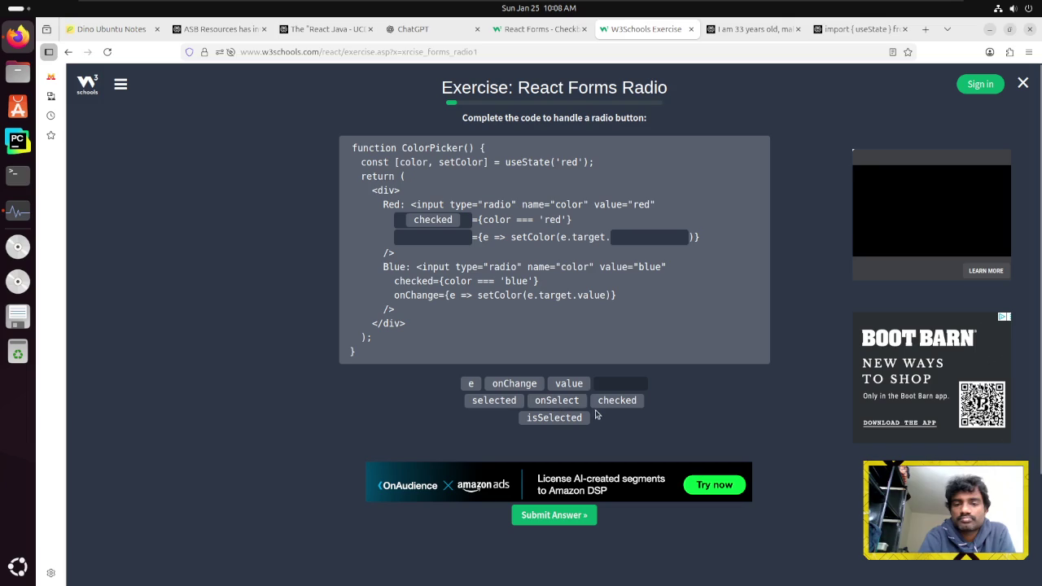
left_click(513, 383)
left_click(568, 383)
left_click(559, 517)
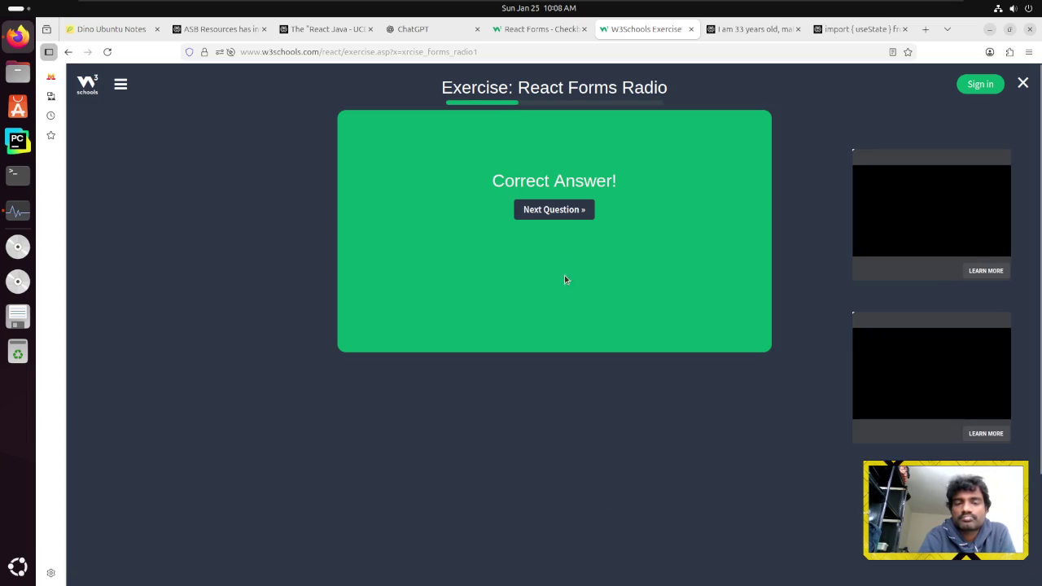
left_click(551, 210)
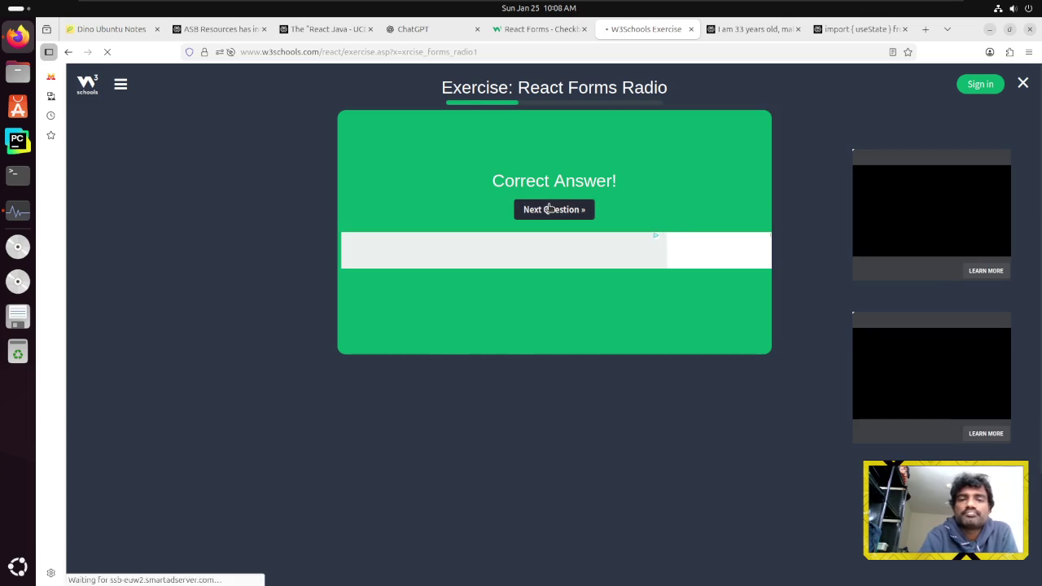
left_click_drag(478, 119, 645, 120)
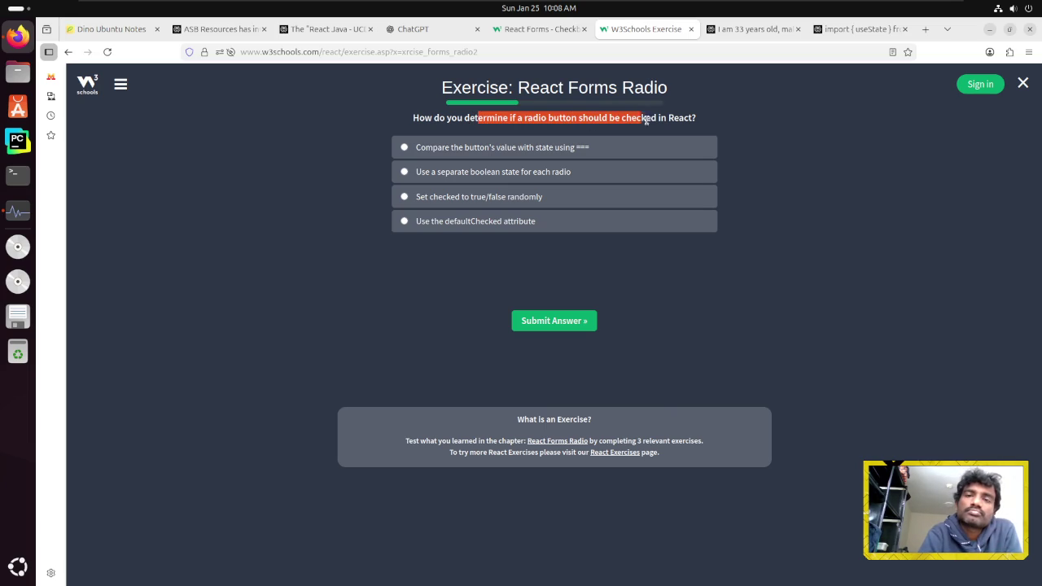
Answer 'Compare the button's value with state using ===' and go to the next question
left_click(392, 130)
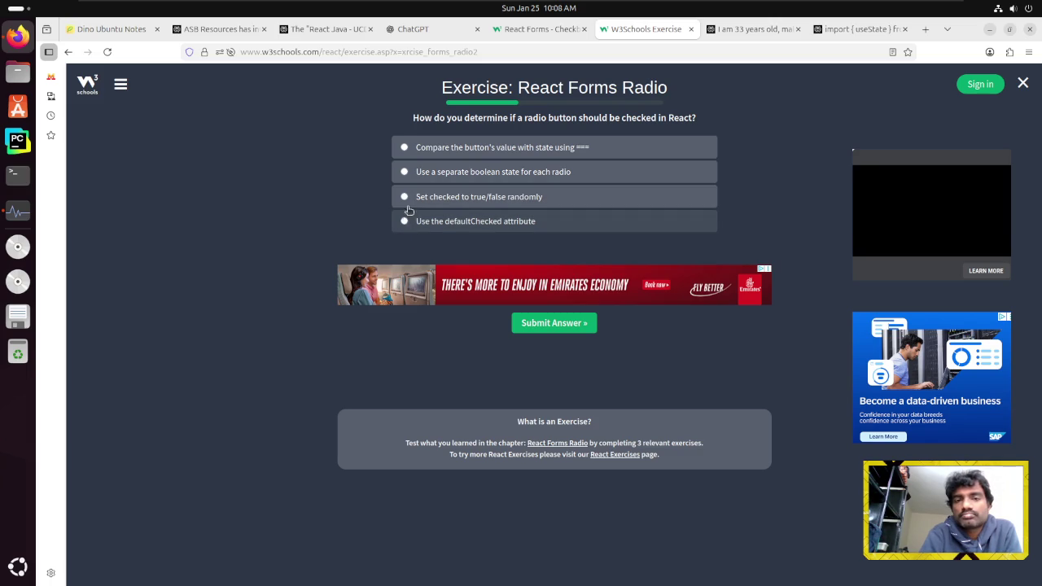
left_click(404, 149)
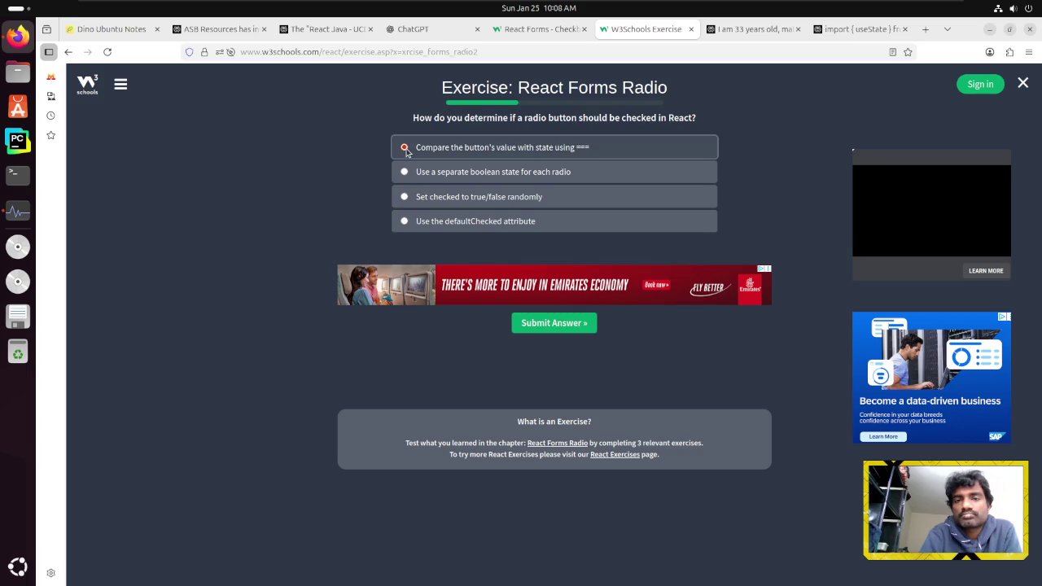
left_click(537, 325)
left_click(529, 208)
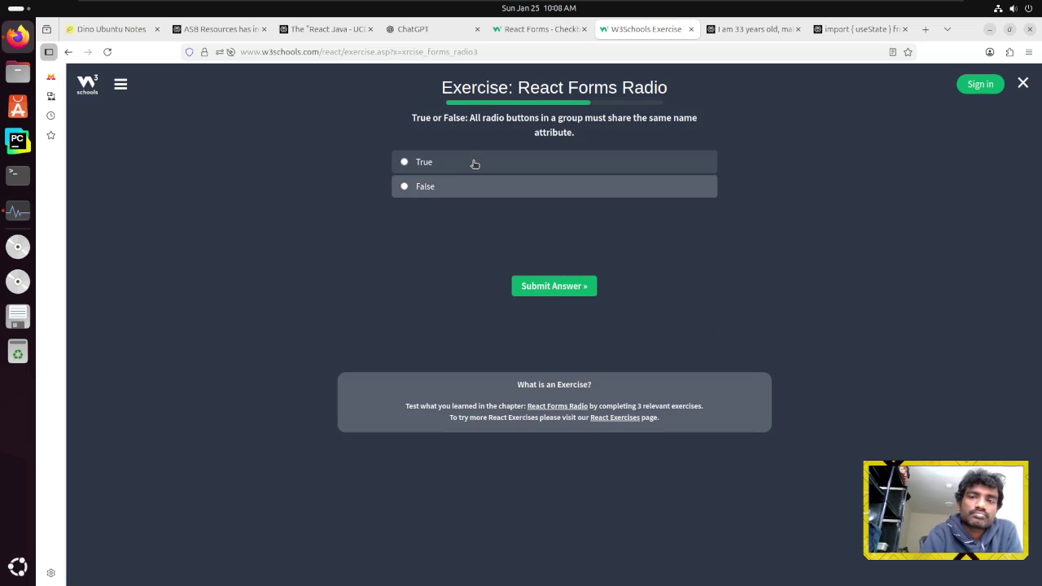
Answer True on the final Radio question and continue to the React Portals exercise
left_click(475, 164)
left_click(559, 285)
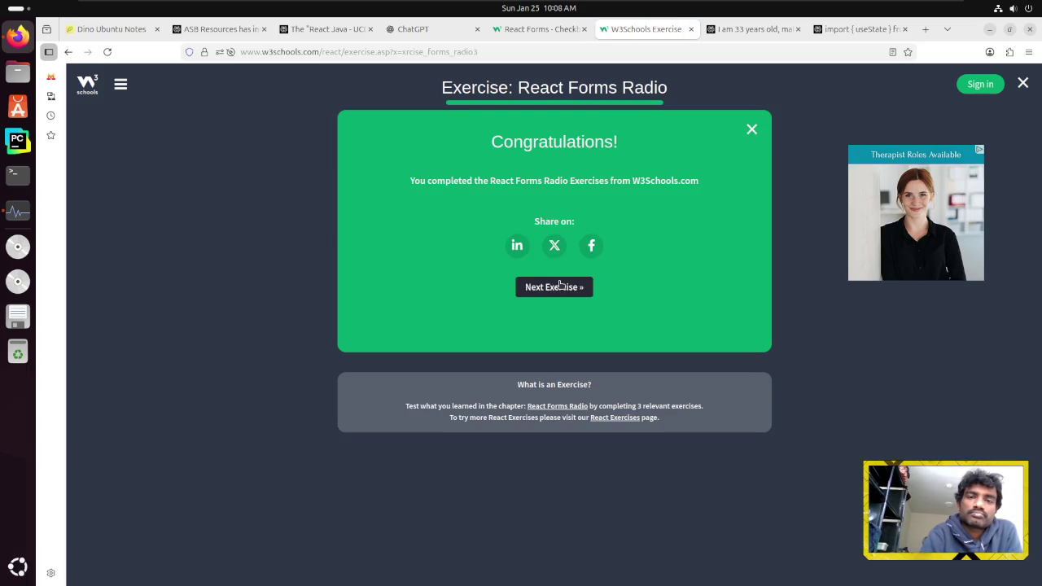
left_click(554, 292)
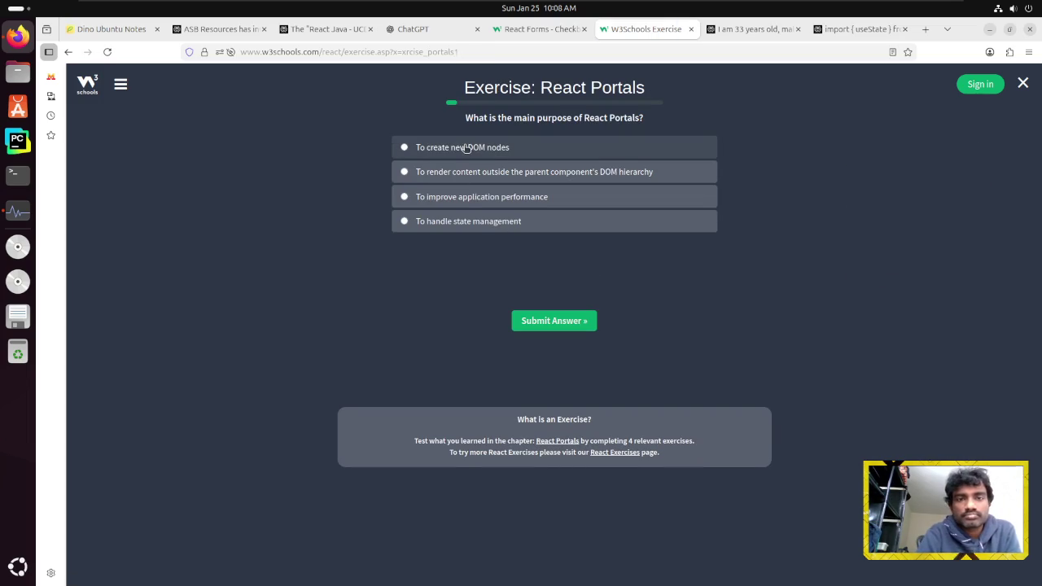
Open the React Portals lesson from the tutorial tab's sidebar
left_click_drag(479, 118, 629, 118)
left_click(432, 128)
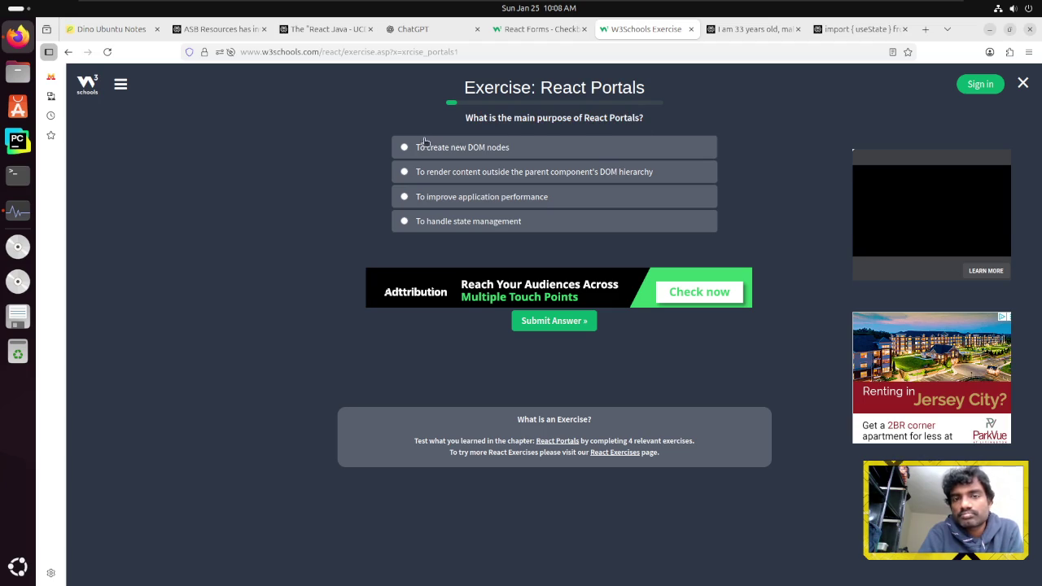
left_click(533, 29)
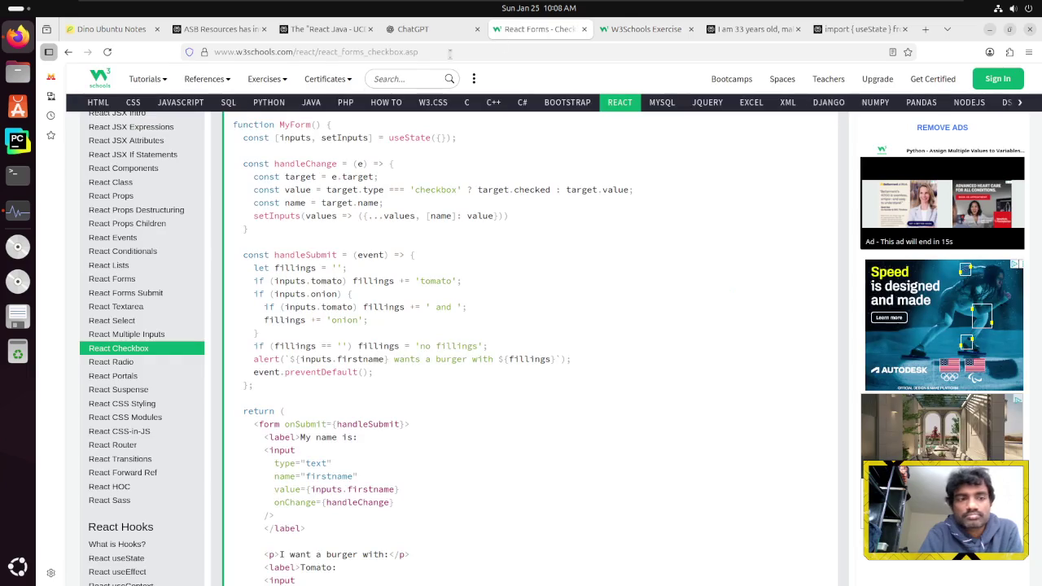
left_click(150, 377)
scroll(293, 374, "down", 3)
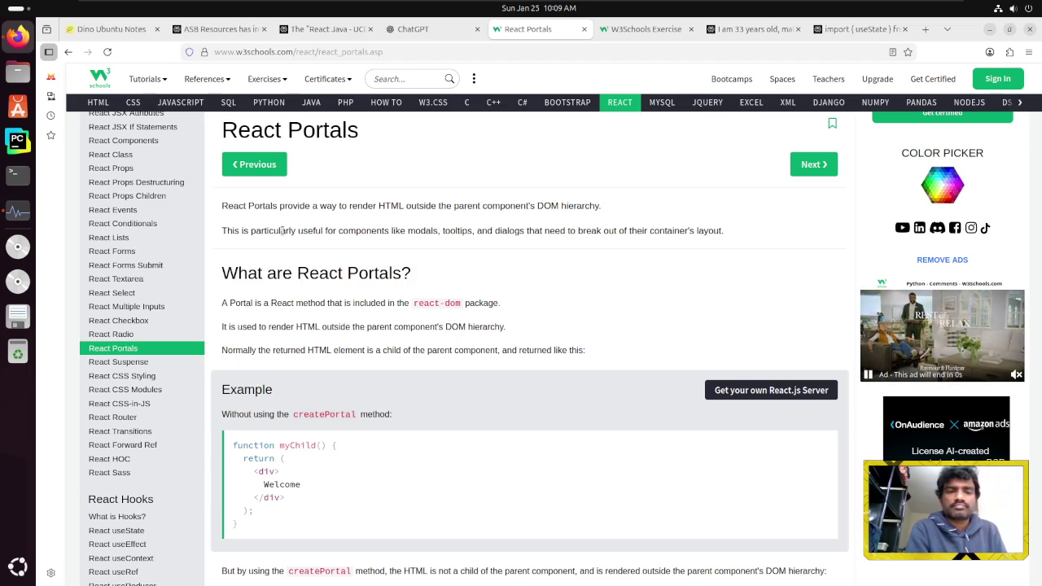
Scroll past the Portals examples and createPortal syntax to the 'Creating a Modal with Portal' code
scroll(283, 231, "down", 2)
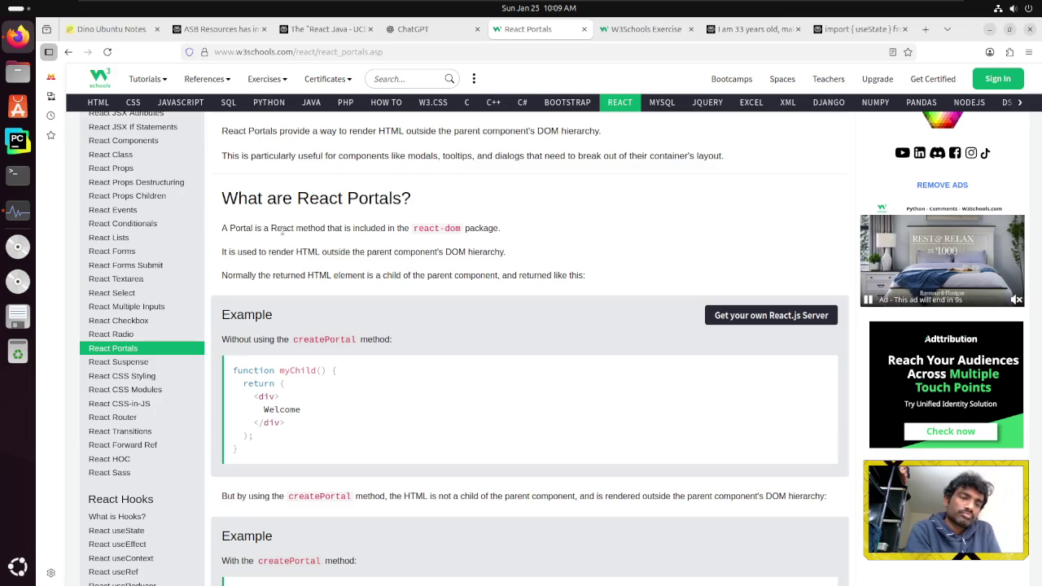
scroll(282, 232, "down", 2)
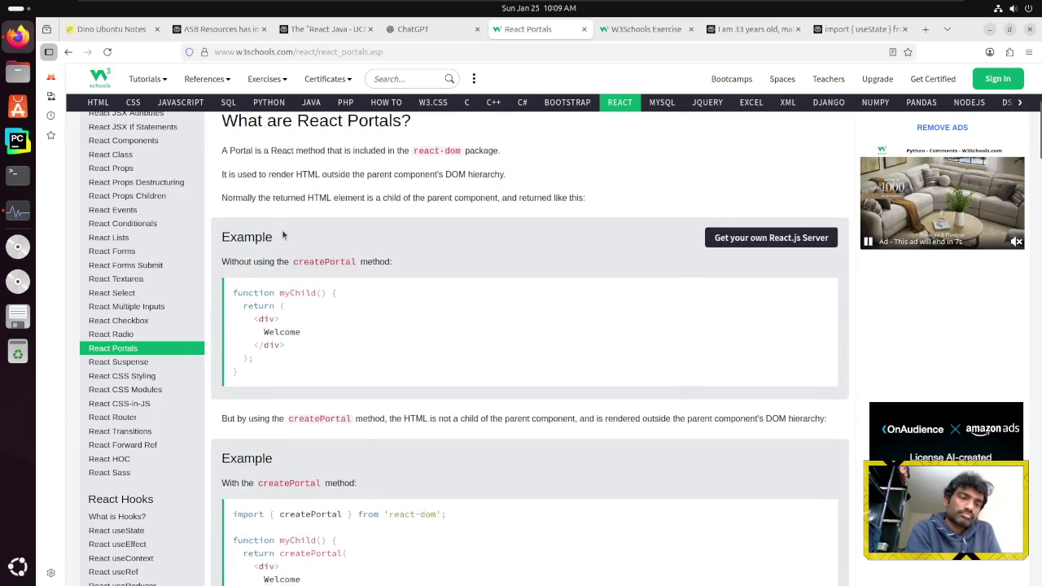
scroll(283, 233, "up", 2)
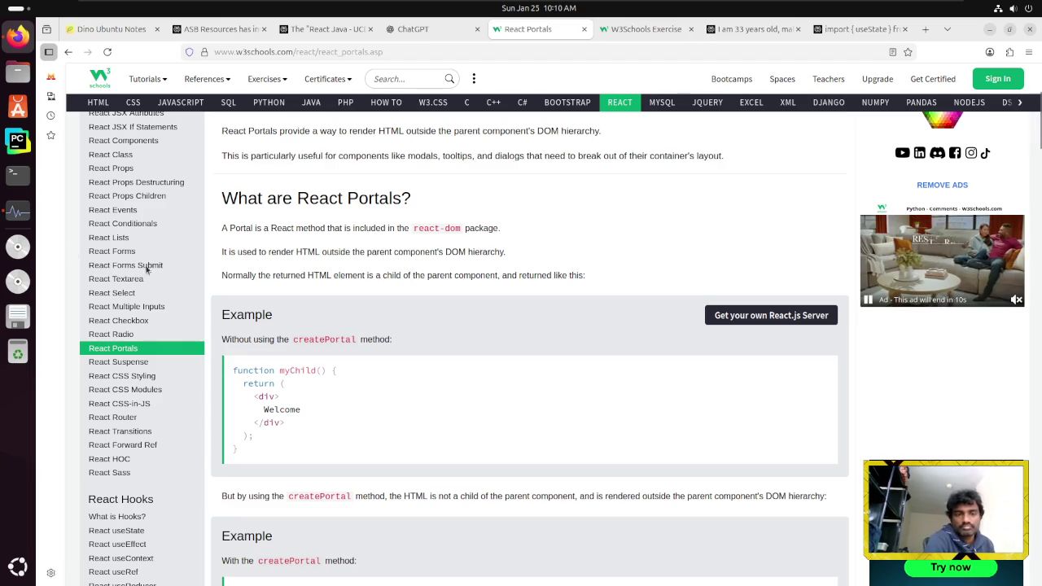
scroll(303, 221, "down", 1)
scroll(304, 222, "down", 1)
scroll(301, 218, "down", 3)
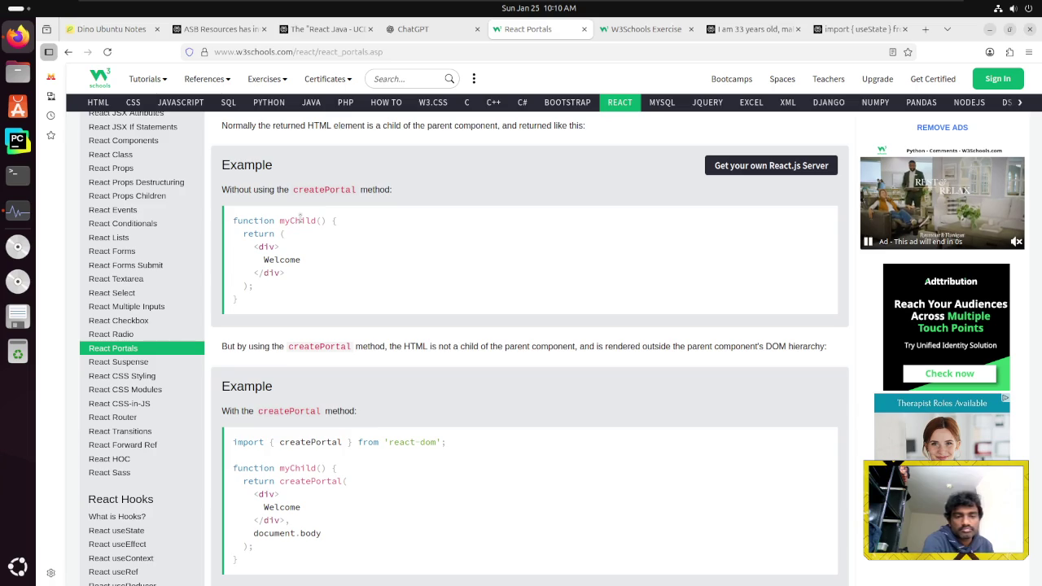
scroll(299, 218, "down", 1)
scroll(299, 217, "down", 2)
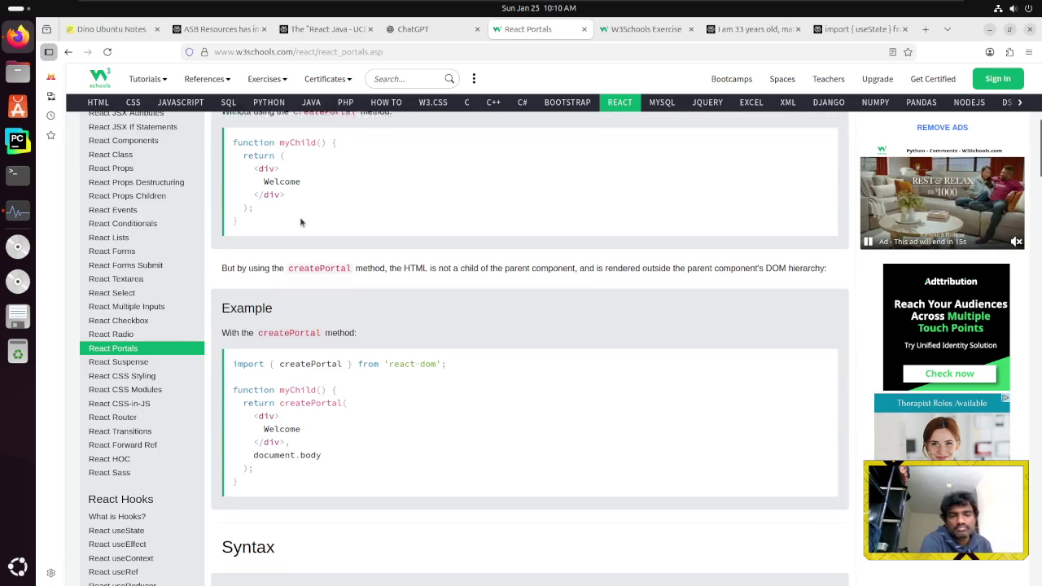
scroll(300, 217, "down", 3)
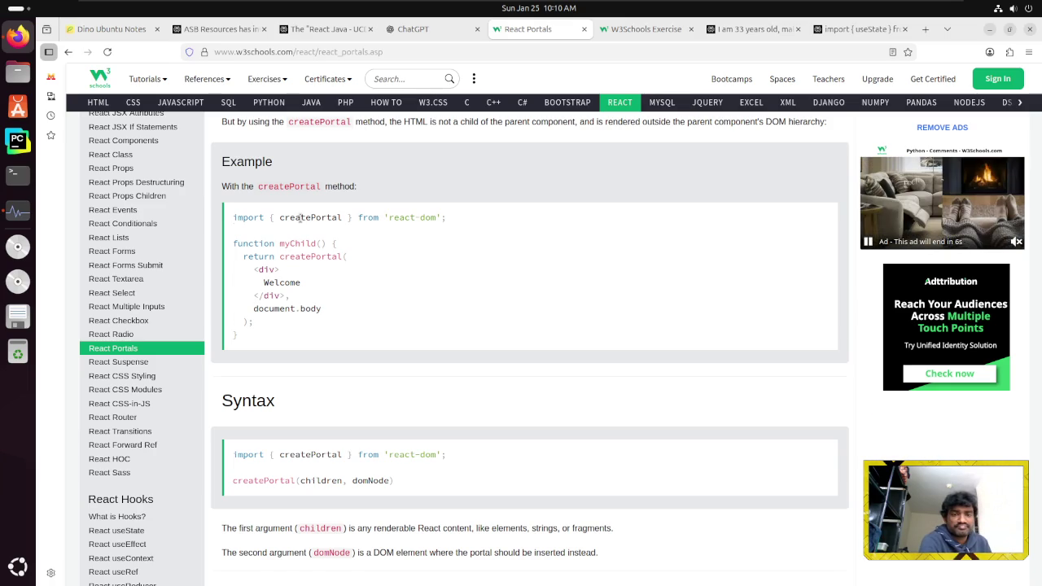
scroll(300, 217, "down", 3)
scroll(300, 221, "up", 1)
scroll(300, 220, "down", 2)
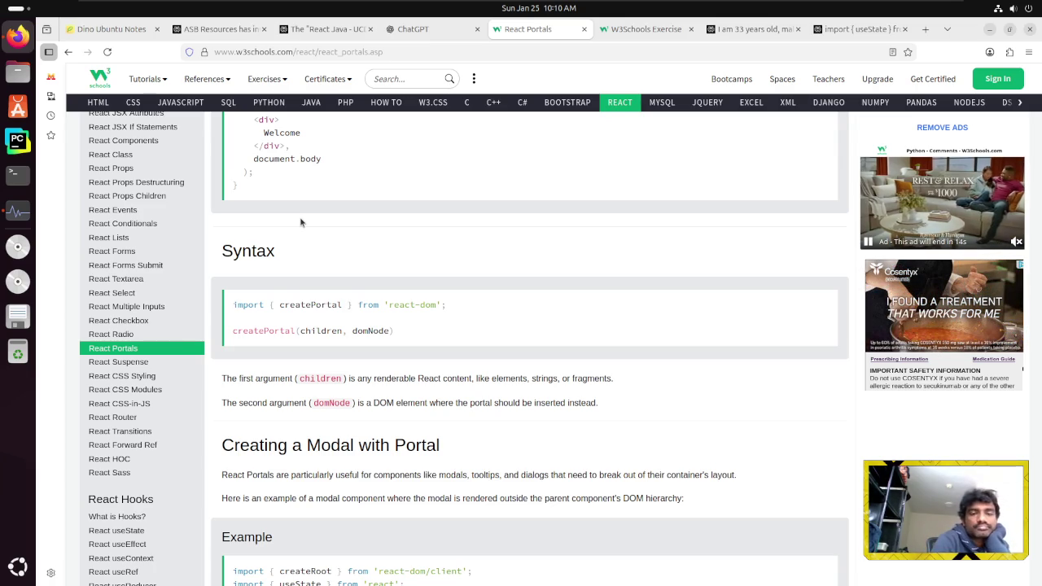
scroll(301, 222, "down", 4)
scroll(301, 227, "down", 2)
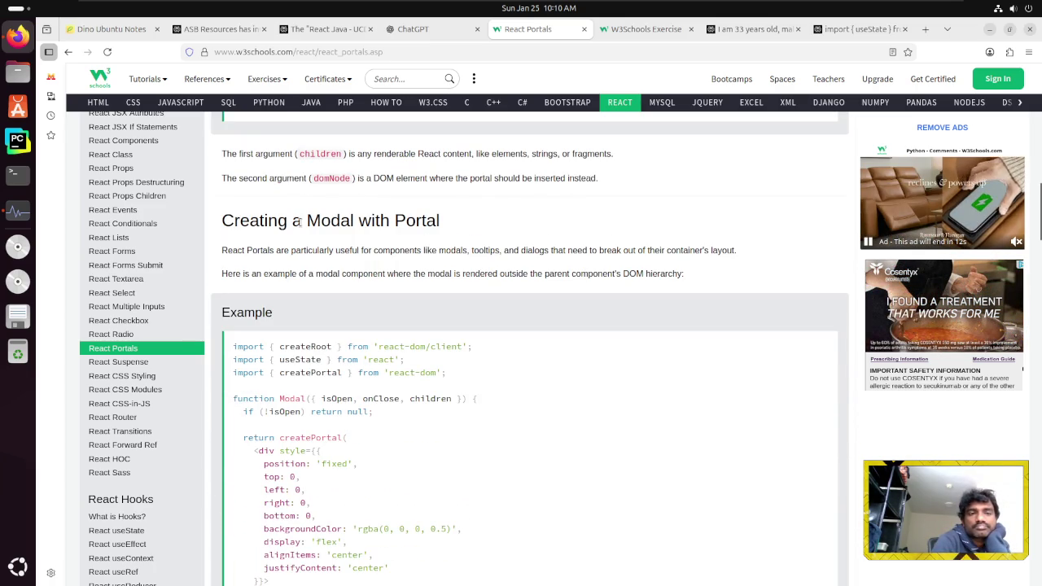
left_click_drag(345, 220, 444, 218)
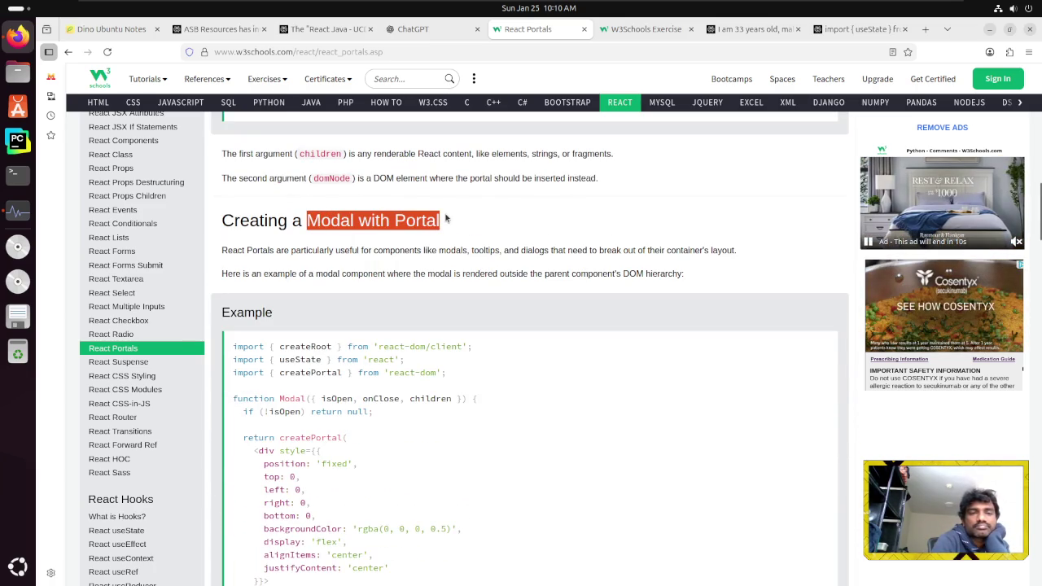
left_click(446, 218)
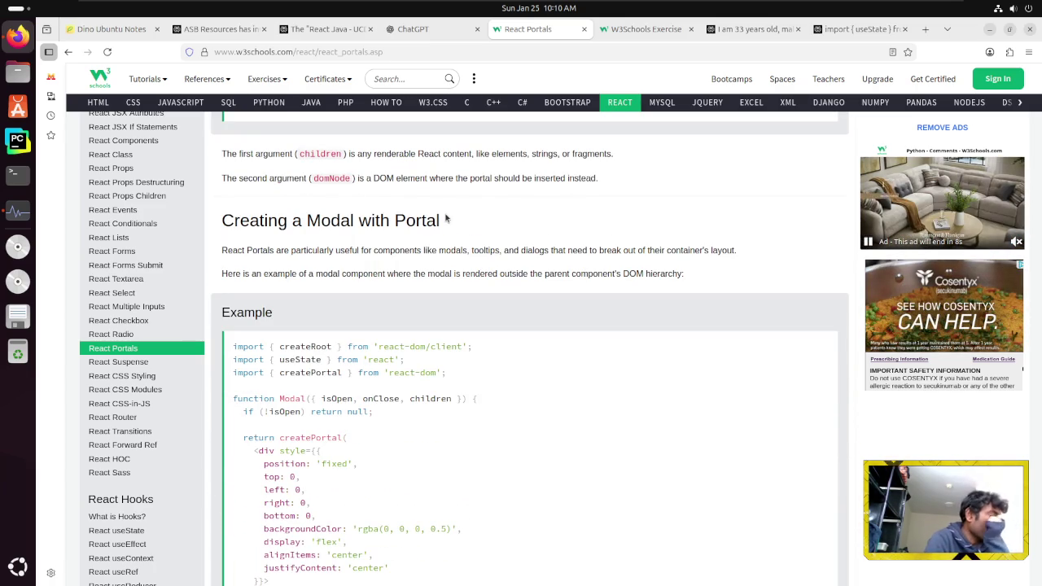
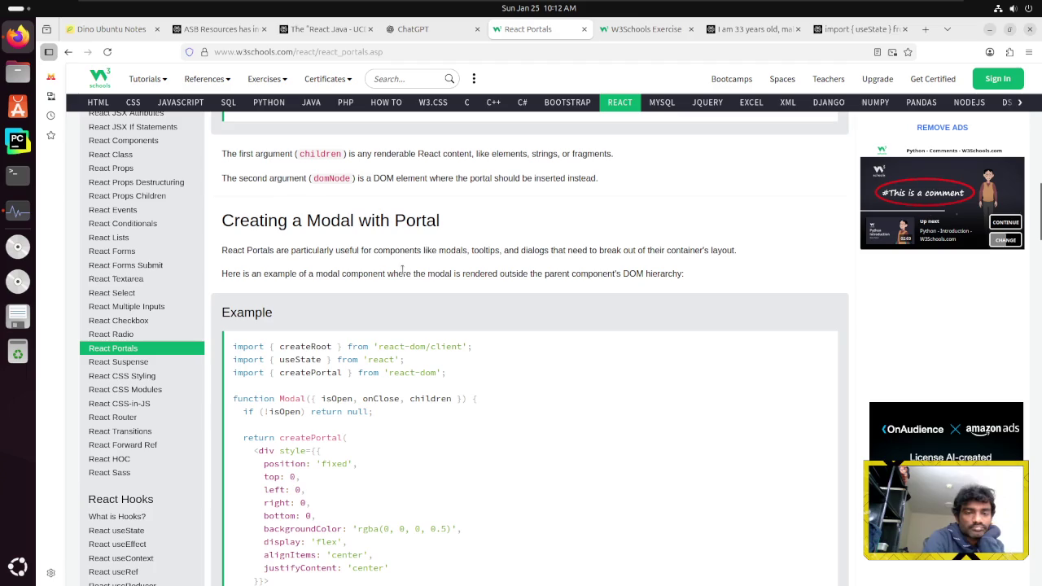
Select the full 'Creating a Modal with Portal' heading and switch to the Perplexity answer page
mouse_move(278, 220)
left_mouse_down()
mouse_move(445, 222)
mouse_move(430, 221)
left_mouse_up()
mouse_move(276, 250)
left_mouse_down()
mouse_move(363, 250)
mouse_move(223, 250)
mouse_move(623, 254)
left_mouse_up()
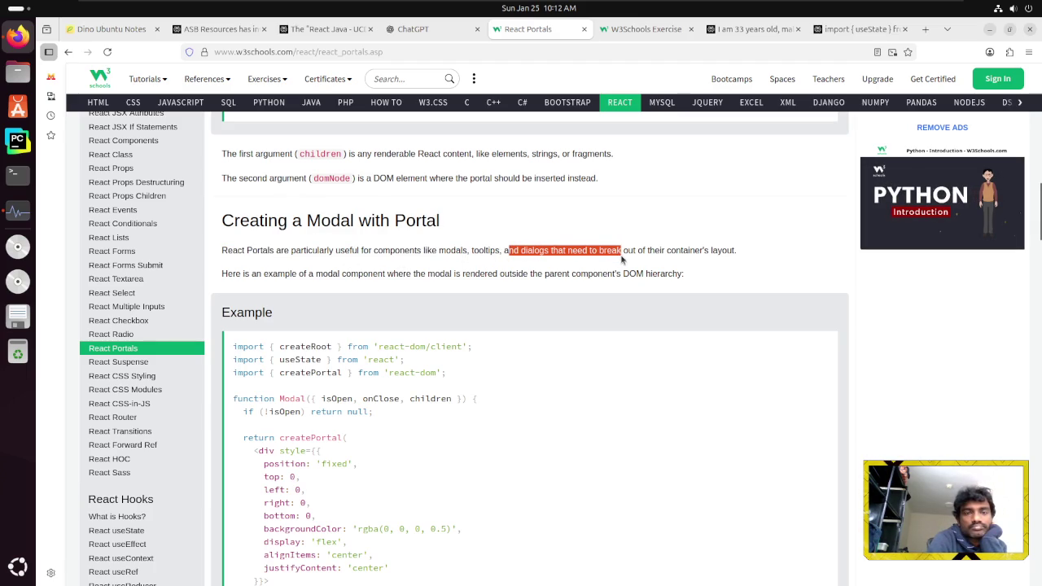
double_click(330, 221)
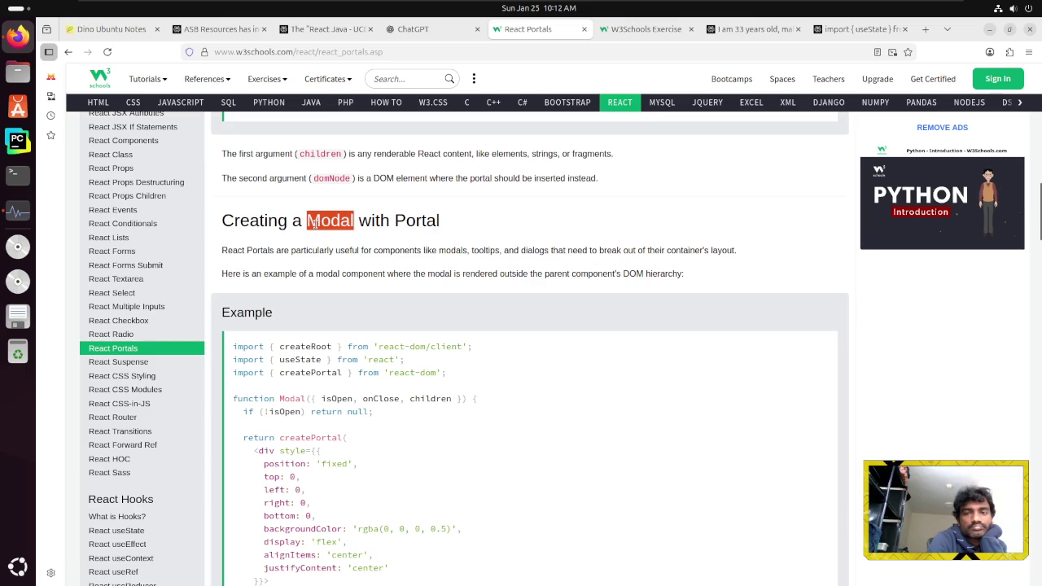
left_click(251, 235)
triple_click(330, 221)
key("ctrl+c")
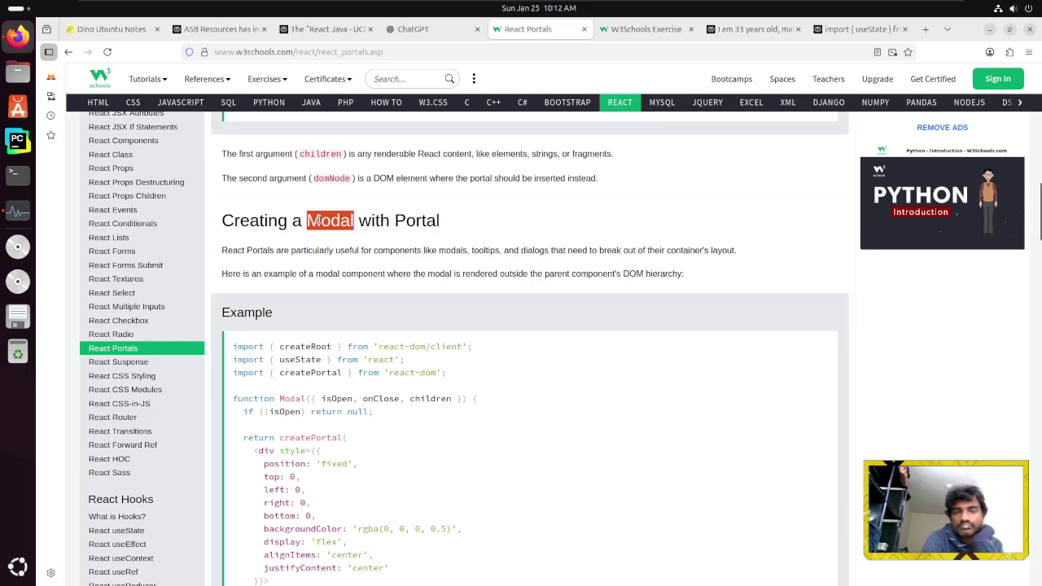
key("alt+8")
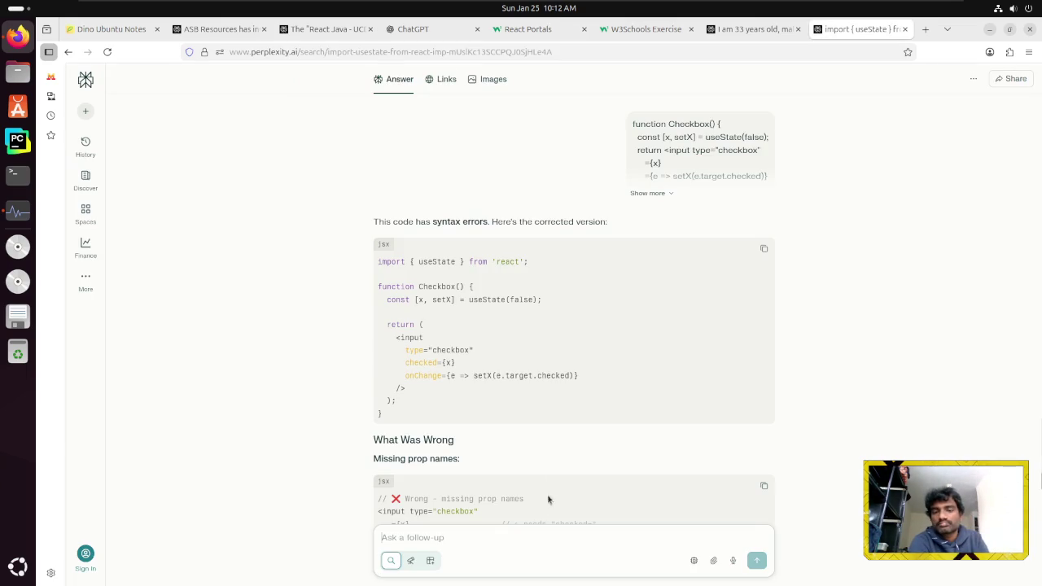
Ask Perplexity the follow-up 'Creating a Modal with Portal — What is a modal?'
left_click(511, 543)
key("ctrl+v")
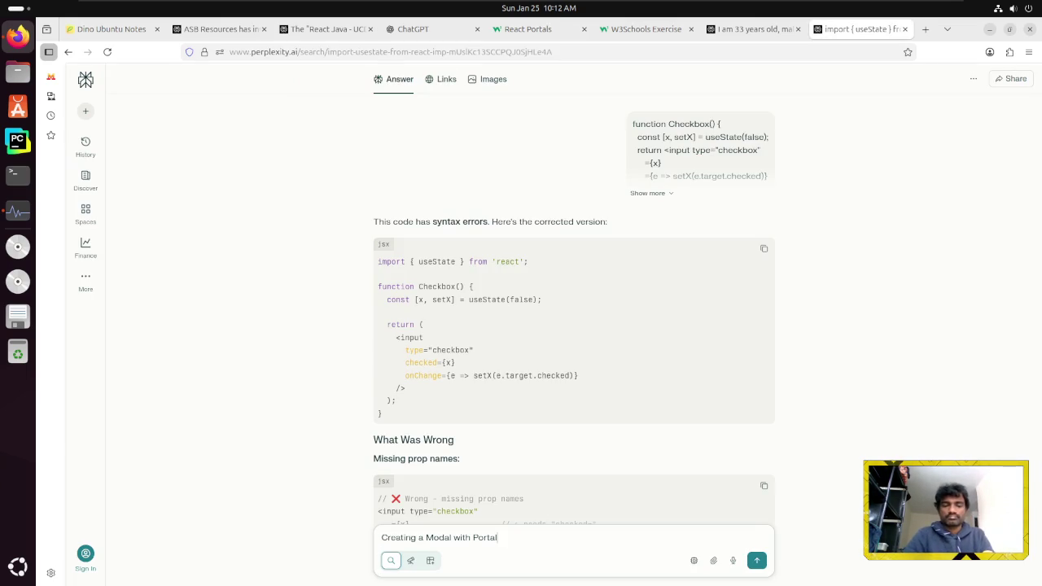
key("shift+Return")
key("shift+Return")
type("What is a modal ?")
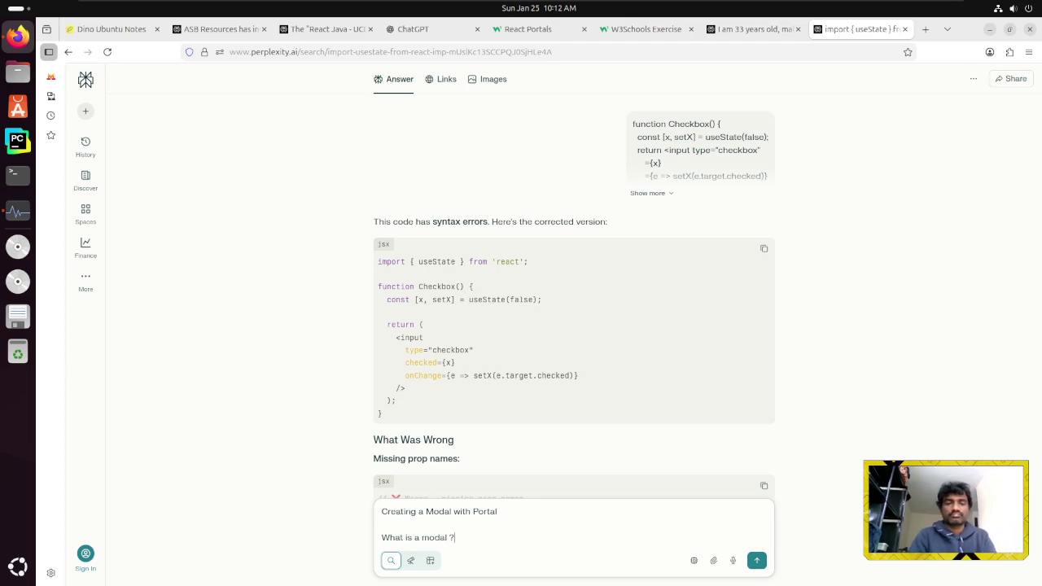
key("Return")
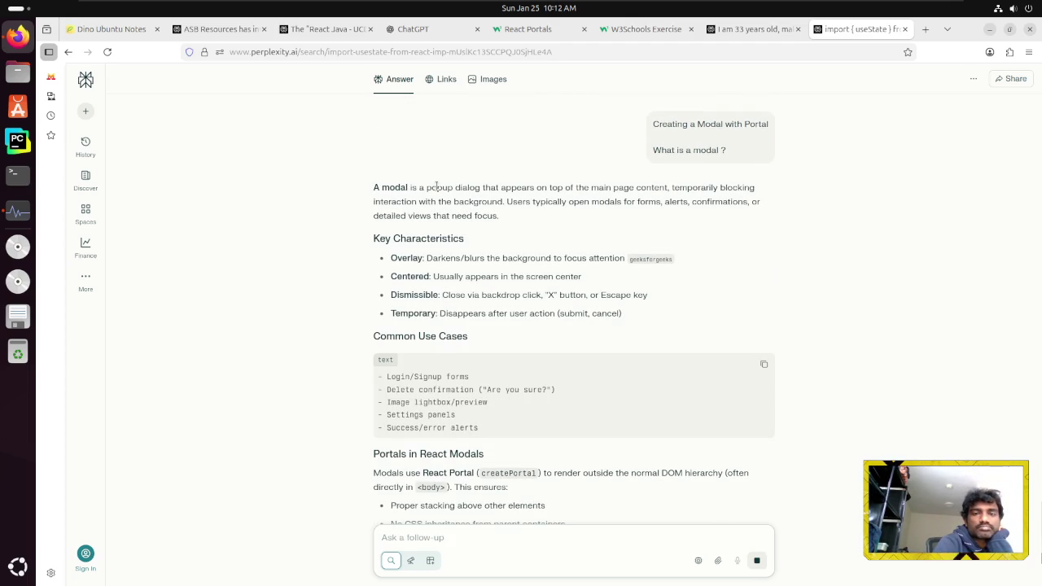
Highlight lines of the modal definition in the answer while reading it
left_click_drag(373, 189, 633, 192)
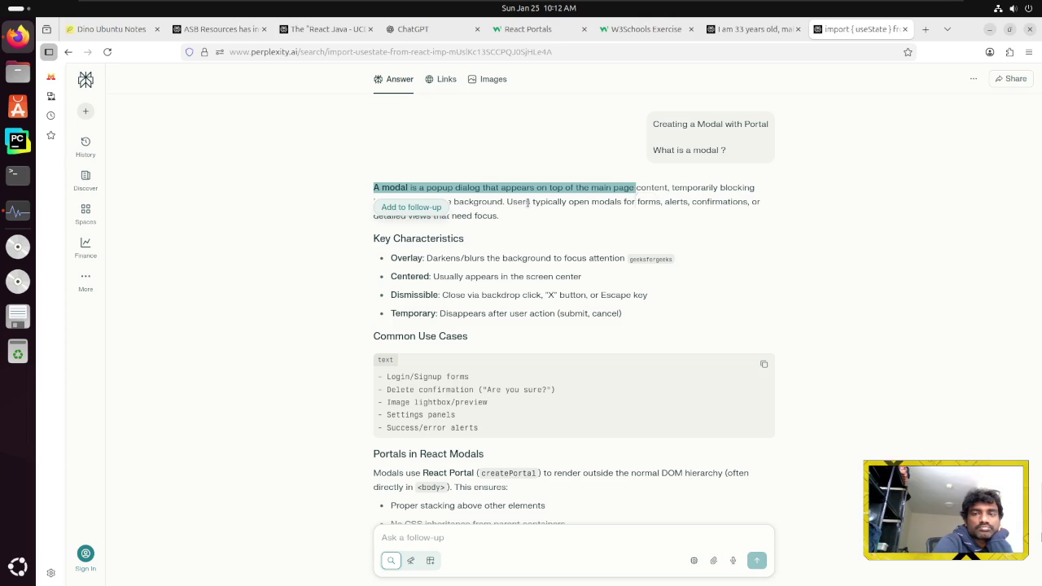
left_click(421, 195)
left_click_drag(385, 196, 620, 202)
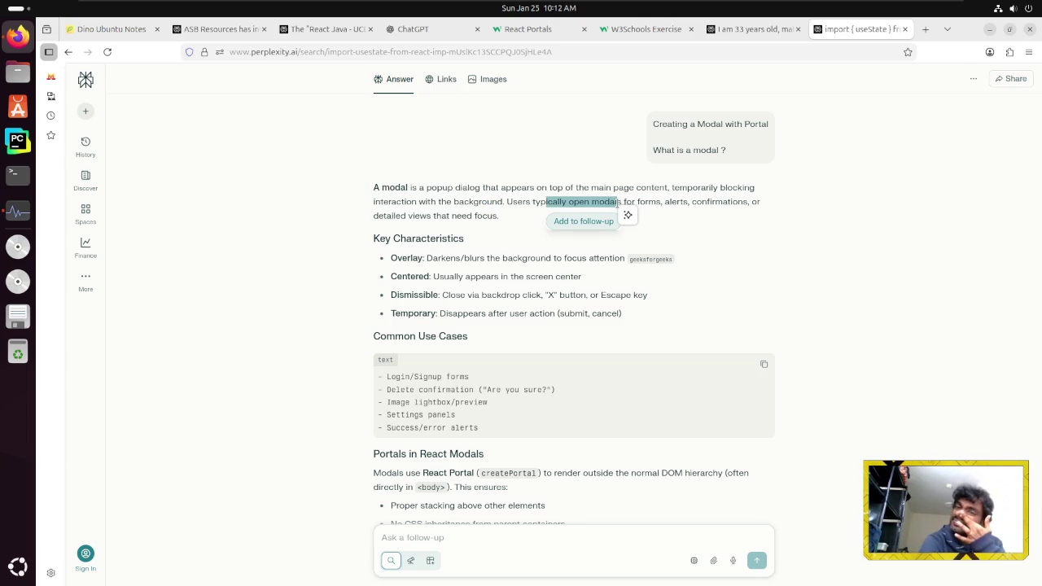
left_click(535, 26)
Scroll through the React Portals modal example code and run it in the Tryit editor
scroll(386, 374, "down", 2)
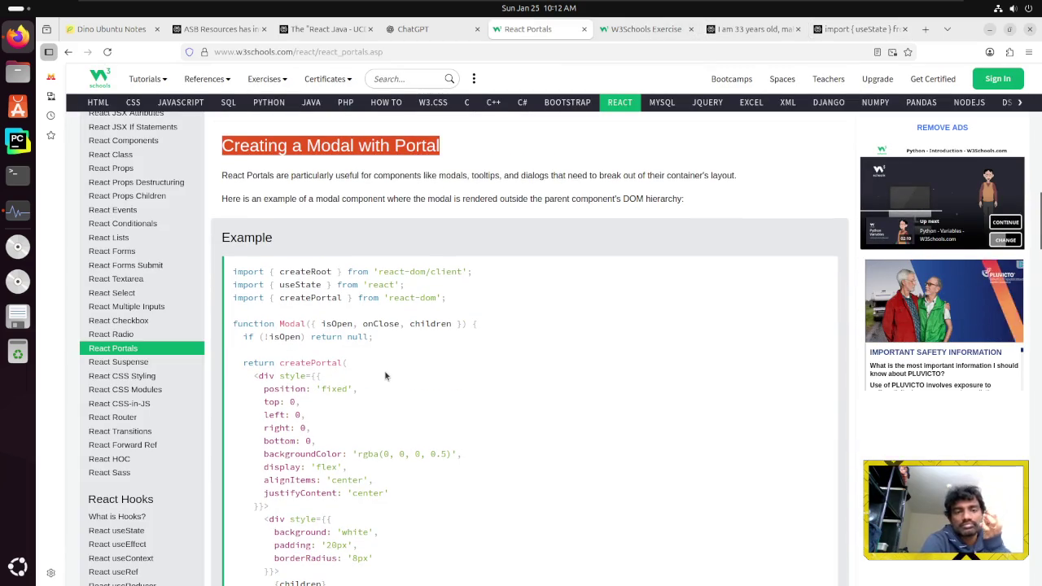
scroll(379, 375, "down", 2)
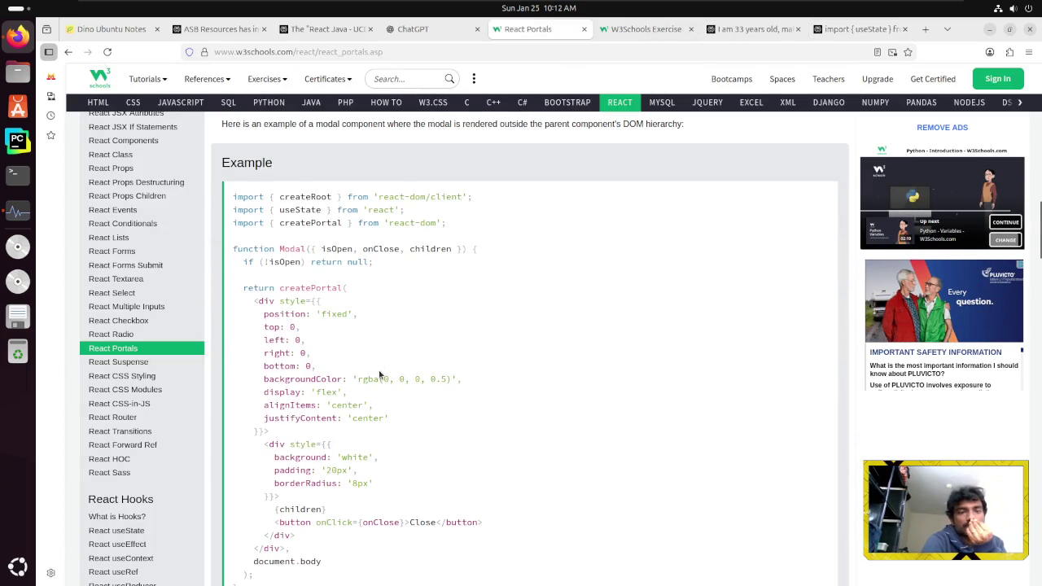
scroll(380, 375, "down", 2)
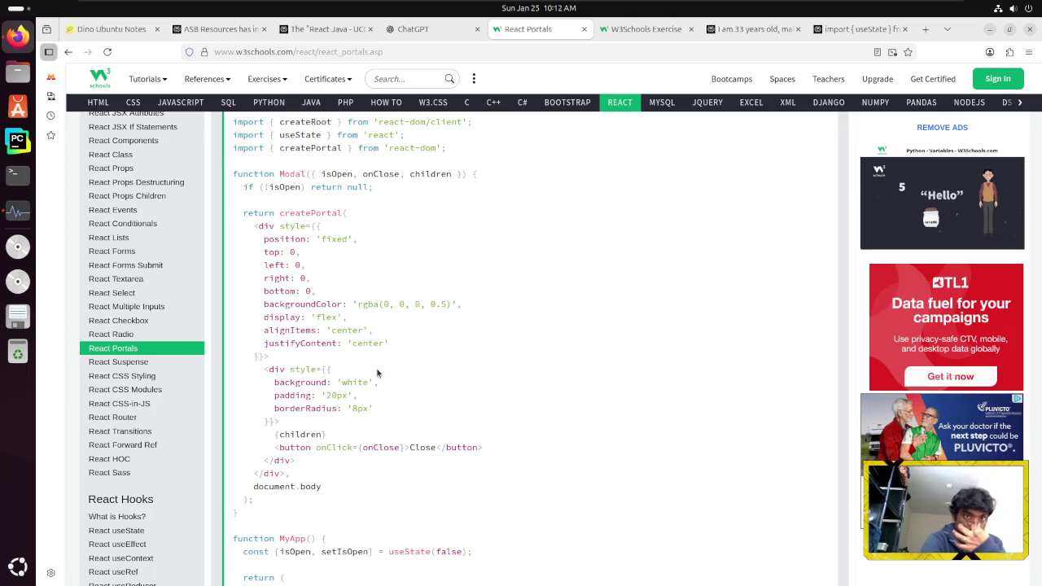
scroll(377, 373, "up", 3)
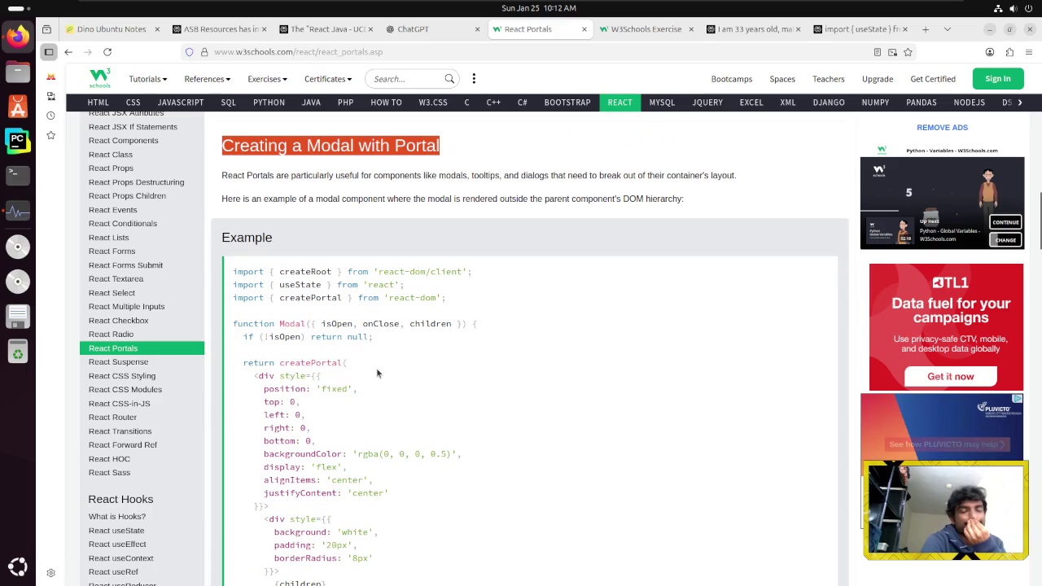
scroll(377, 373, "down", 1)
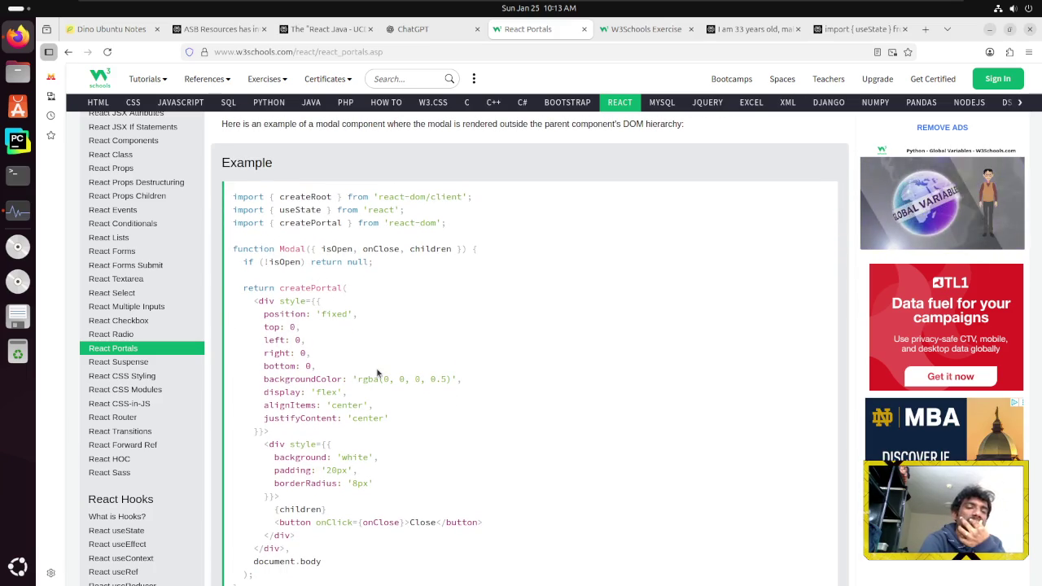
scroll(377, 373, "down", 5)
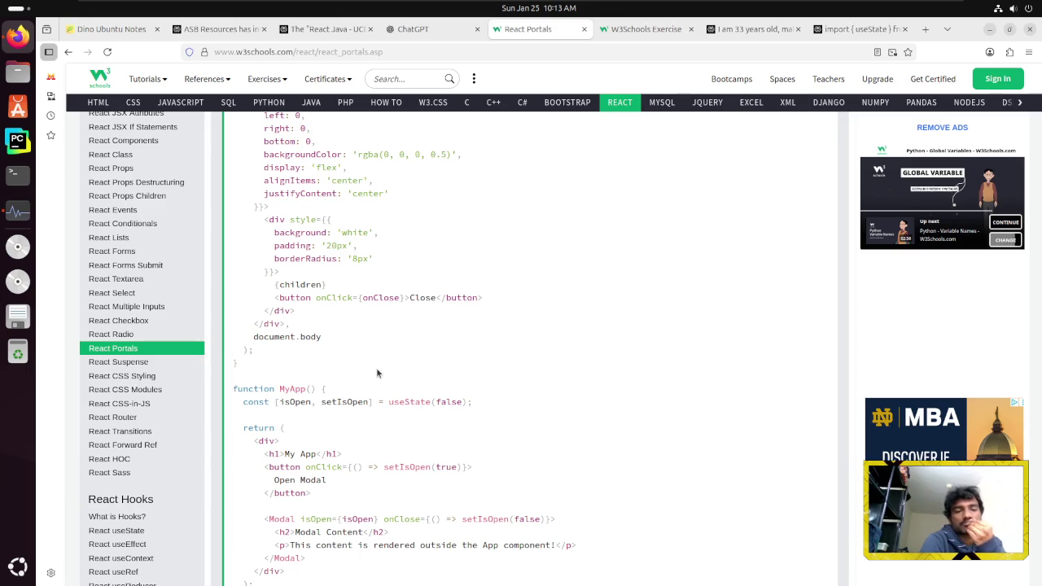
scroll(377, 373, "down", 2)
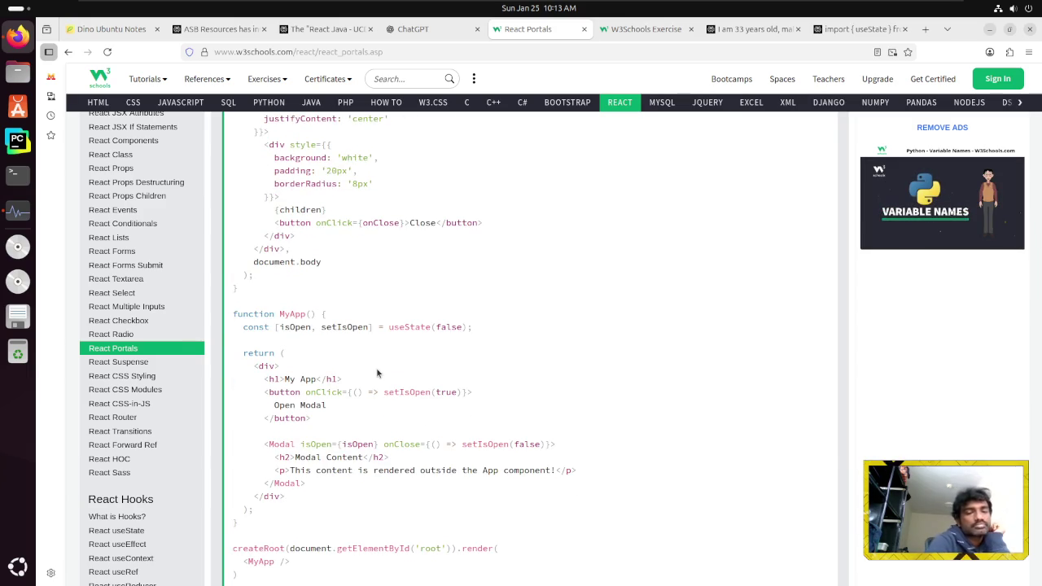
scroll(374, 373, "down", 2)
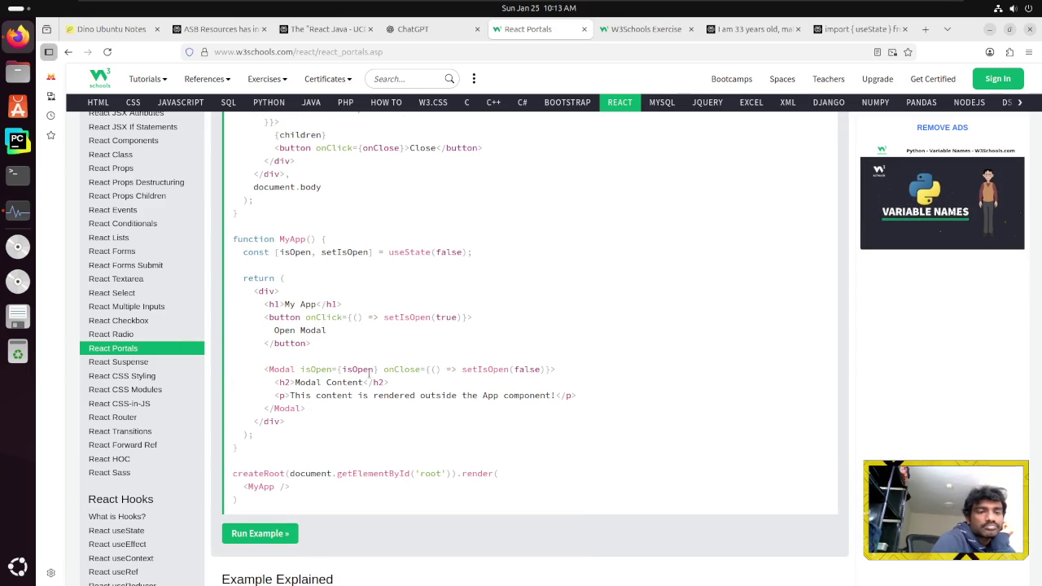
scroll(369, 373, "down", 2)
scroll(369, 373, "up", 2)
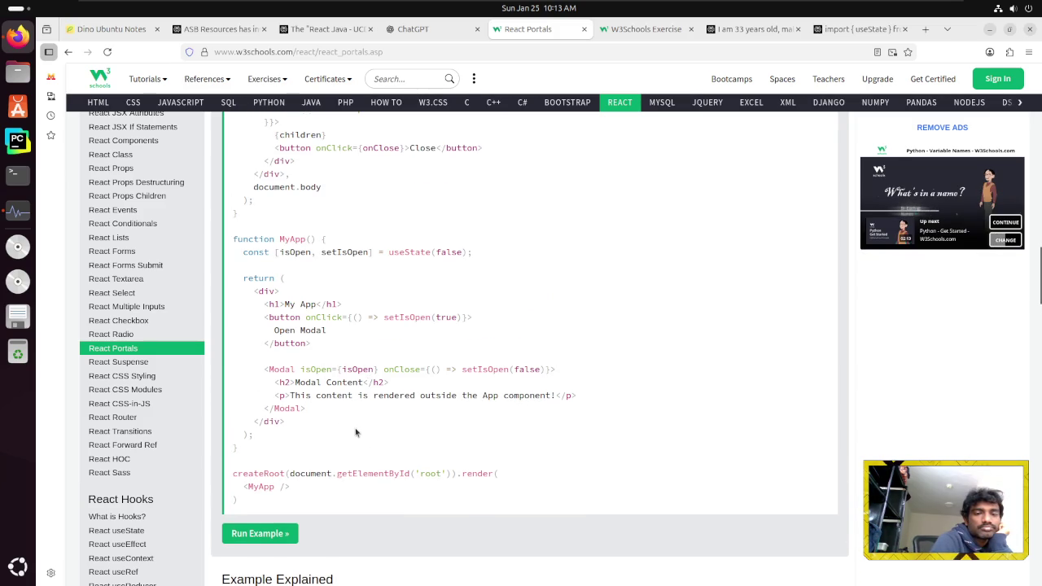
scroll(355, 432, "up", 2)
scroll(356, 432, "up", 4)
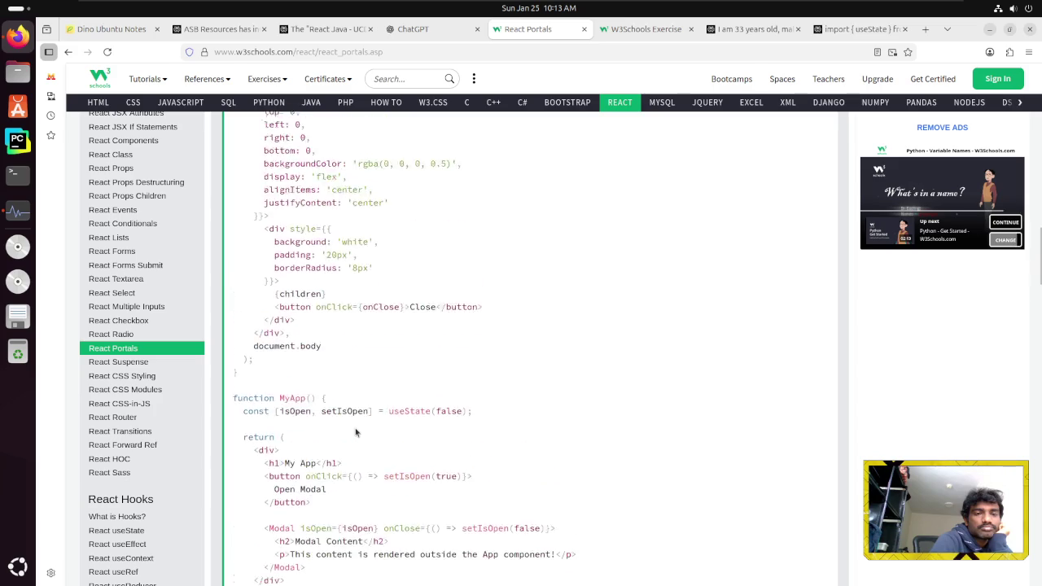
scroll(354, 426, "down", 6)
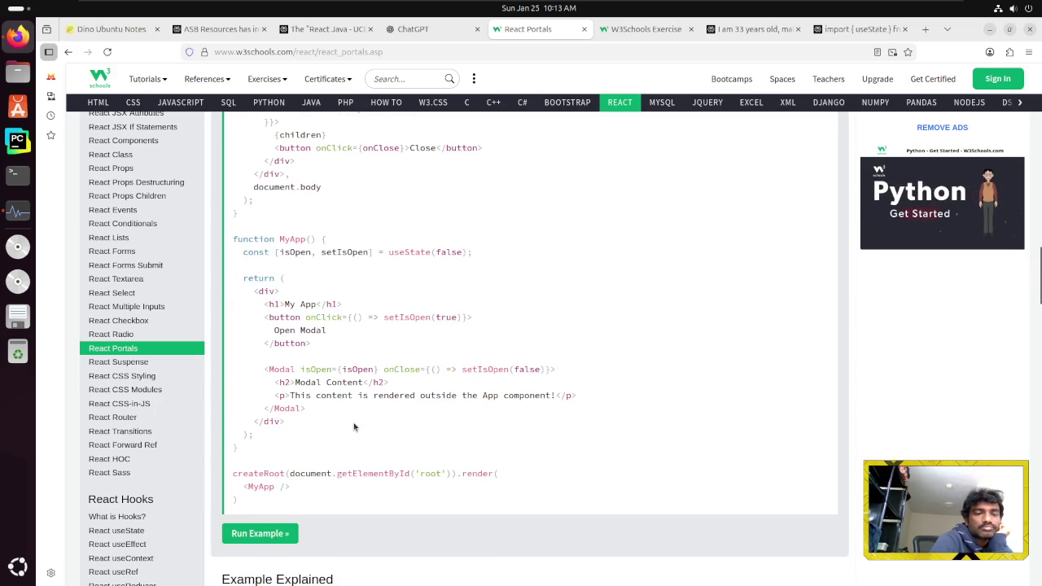
left_click(248, 533)
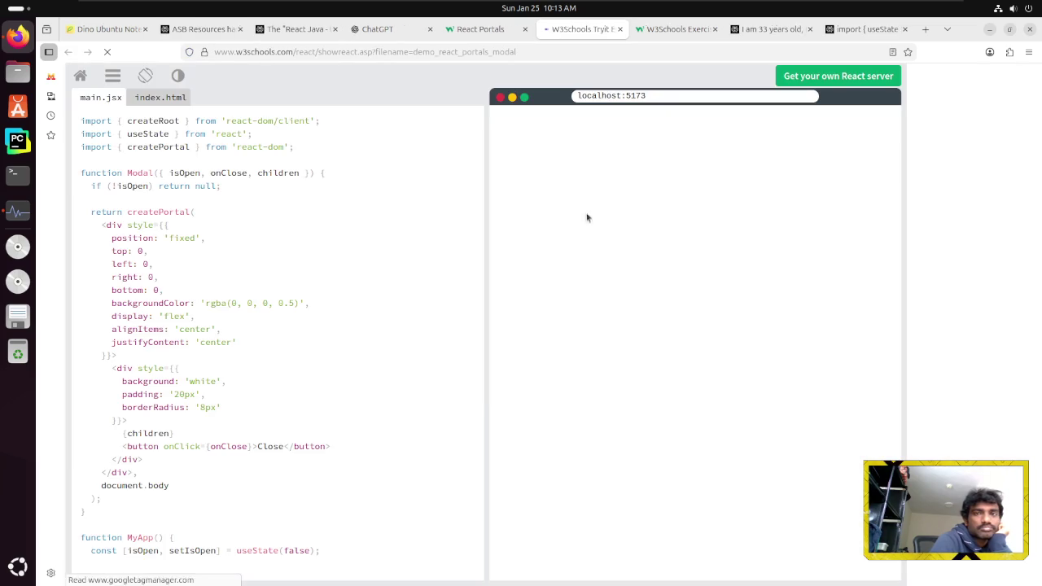
Open and close the example's modal twice in the Tryit result, then go back to the tutorial tab
left_click(520, 161)
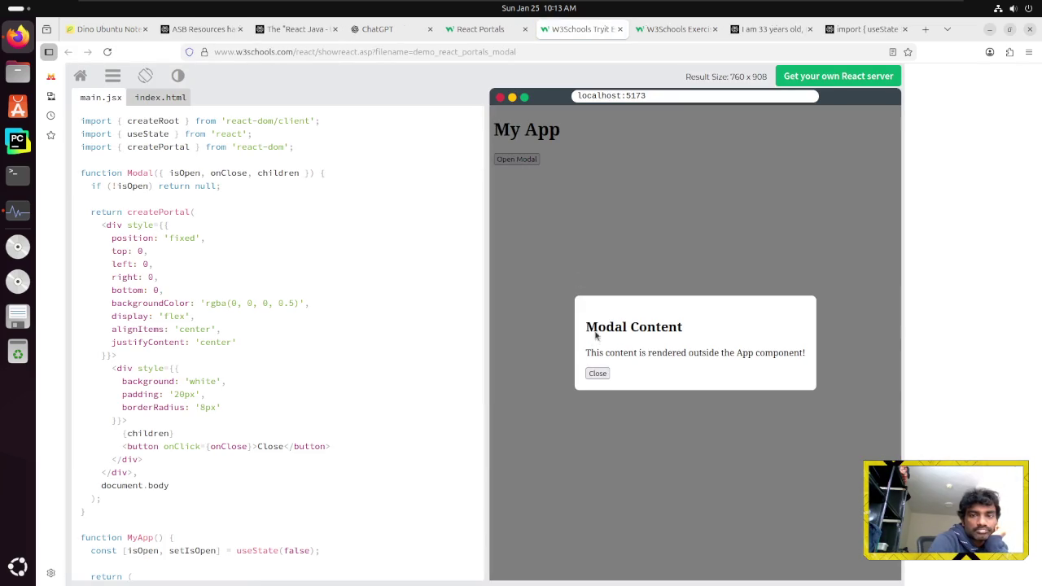
left_click(592, 374)
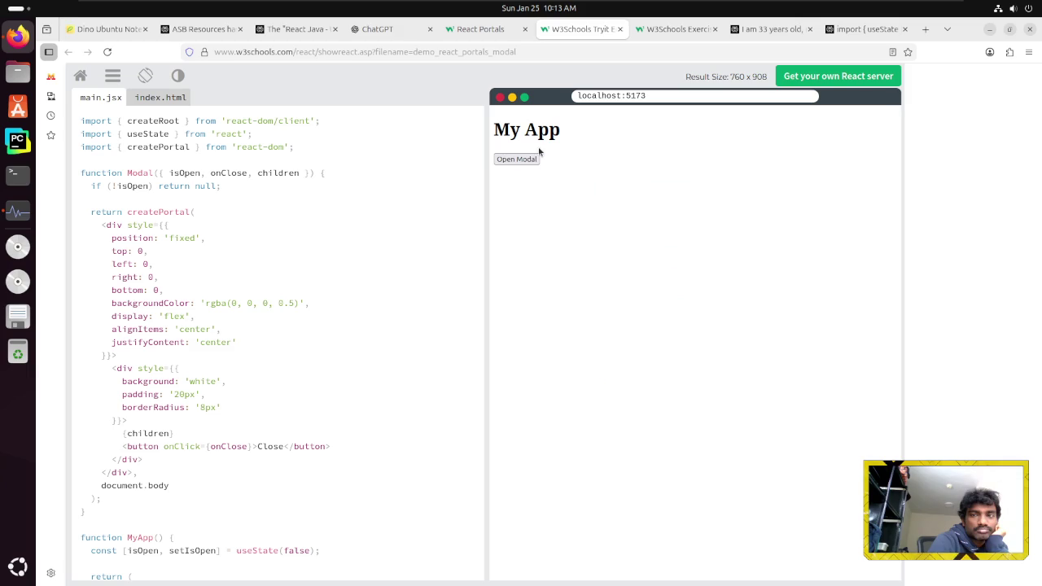
left_click(522, 160)
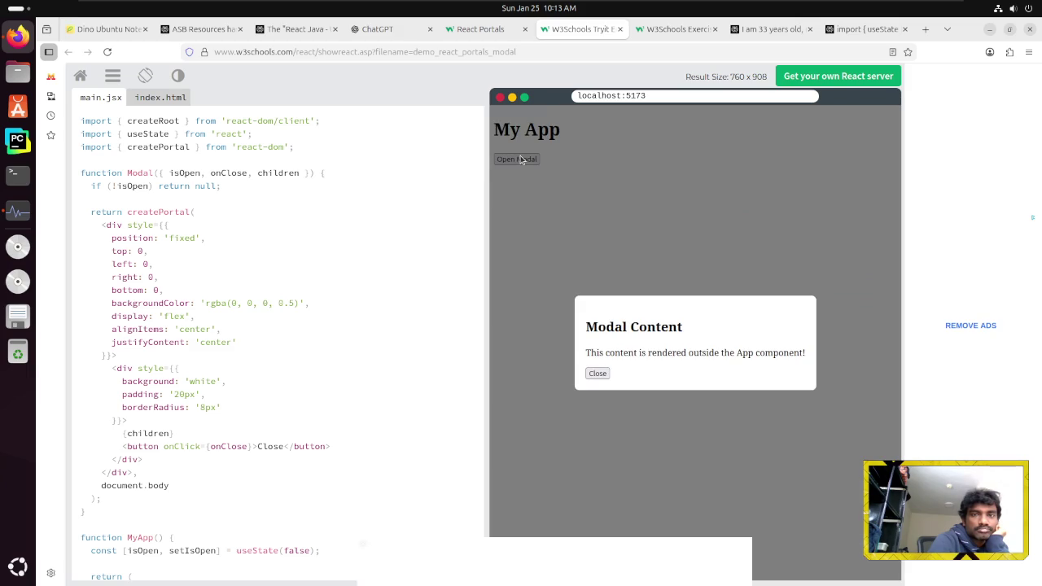
left_click(596, 375)
left_click(480, 28)
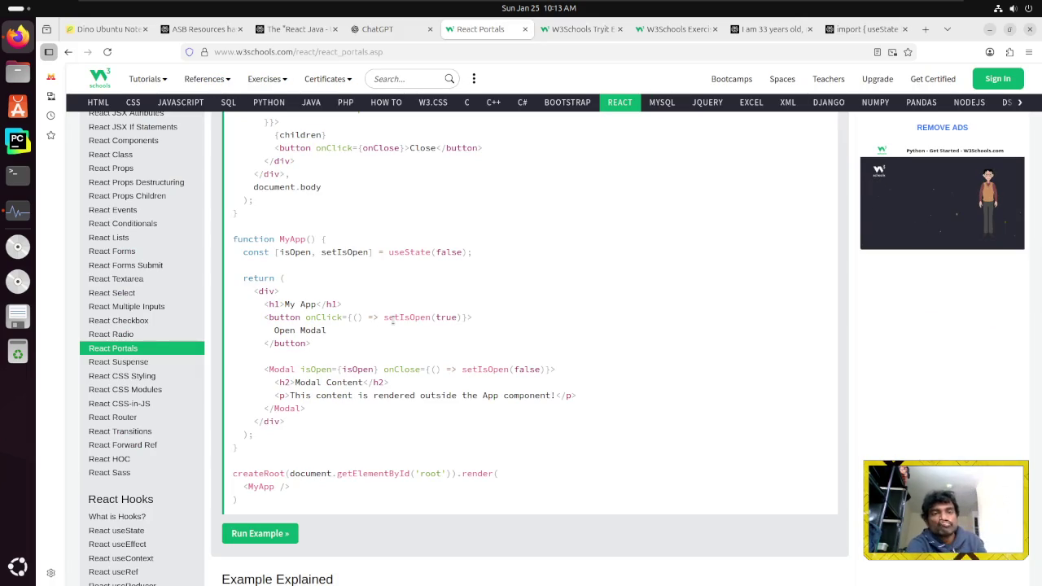
Scroll through the MyApp modal code down to the Example Explained and Why Use Portals sections
scroll(399, 318, "up", 5)
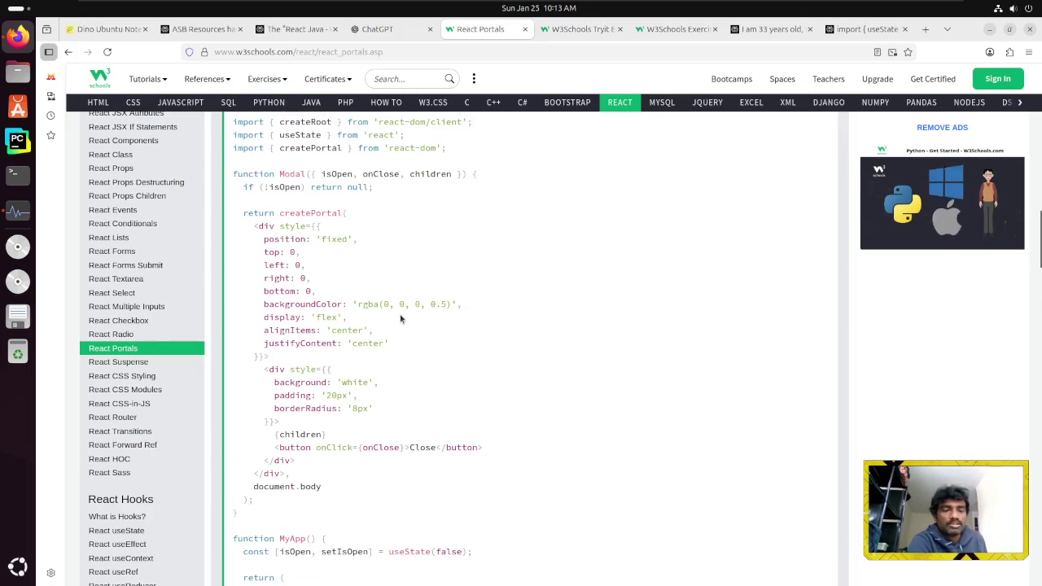
scroll(400, 318, "down", 1)
scroll(399, 318, "up", 2)
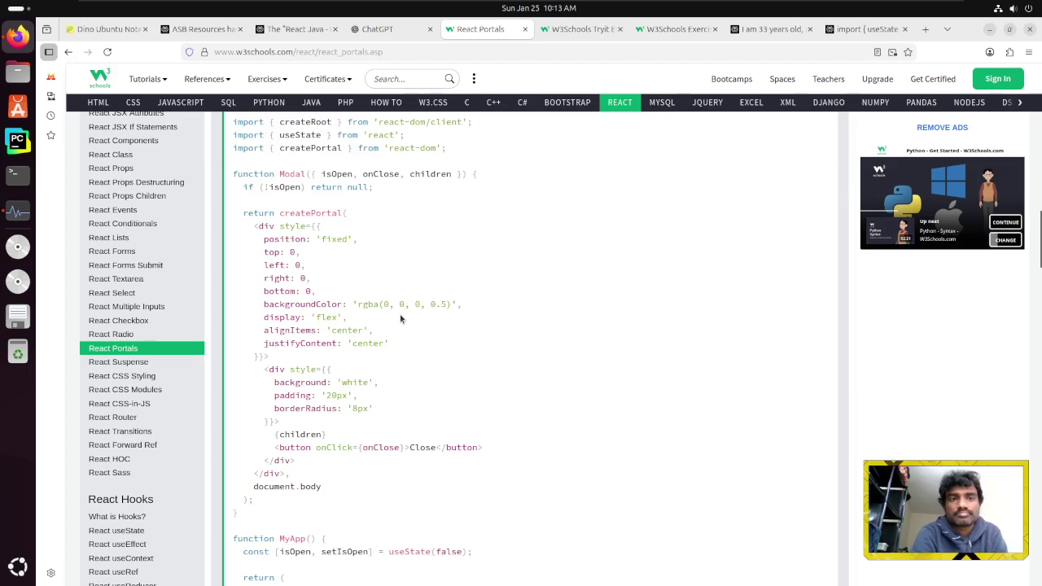
scroll(399, 319, "down", 2)
scroll(400, 318, "down", 2)
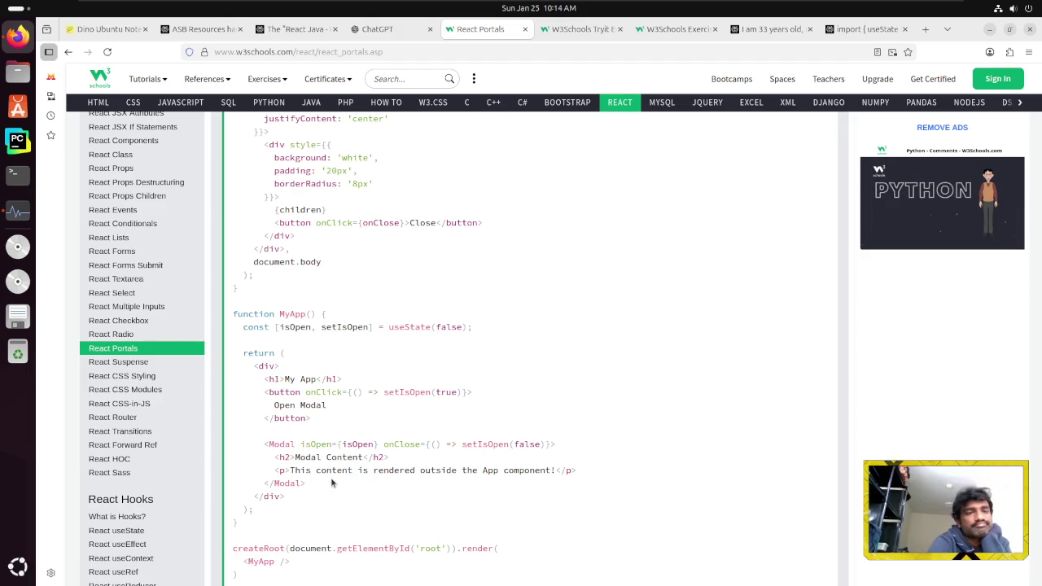
scroll(331, 483, "up", 5)
scroll(332, 483, "up", 2)
scroll(331, 483, "down", 2)
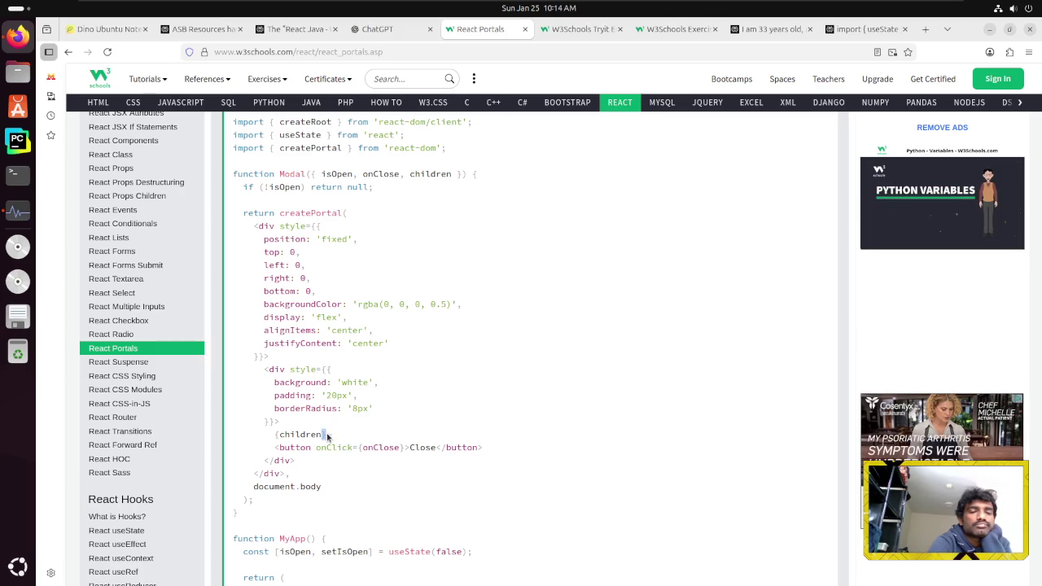
scroll(353, 425, "down", 10)
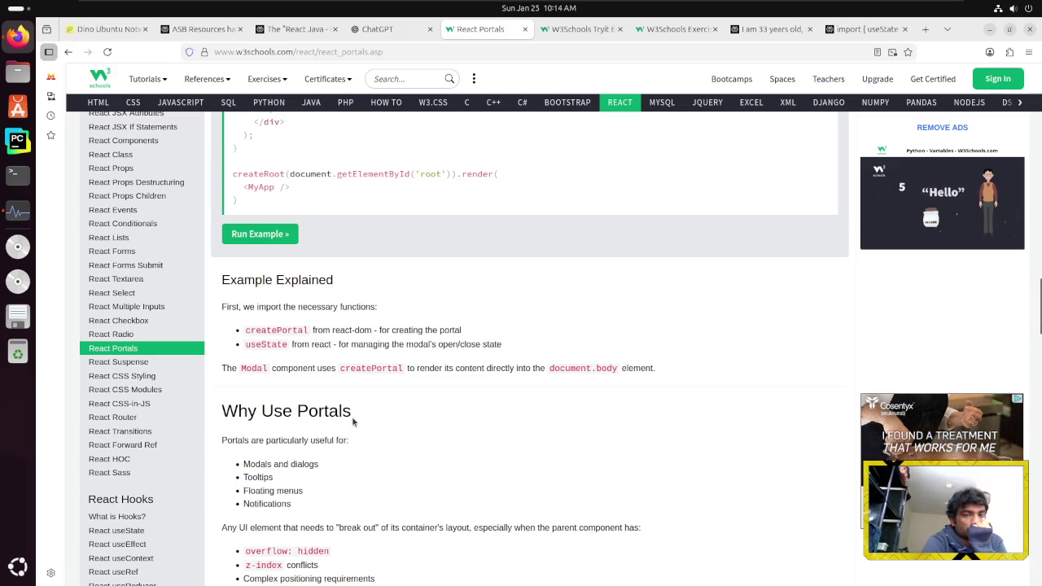
scroll(353, 421, "up", 10)
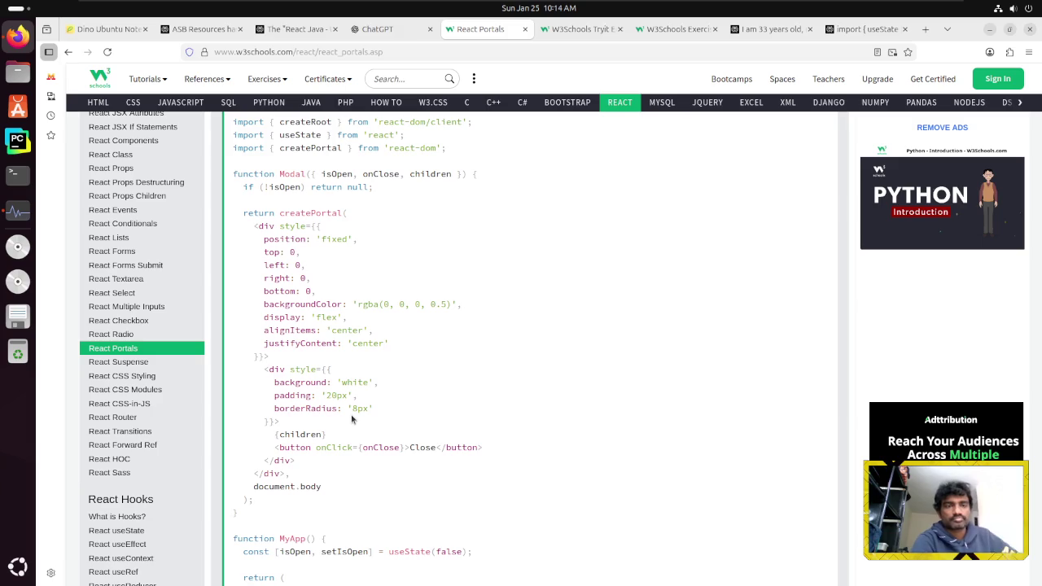
scroll(352, 419, "down", 4)
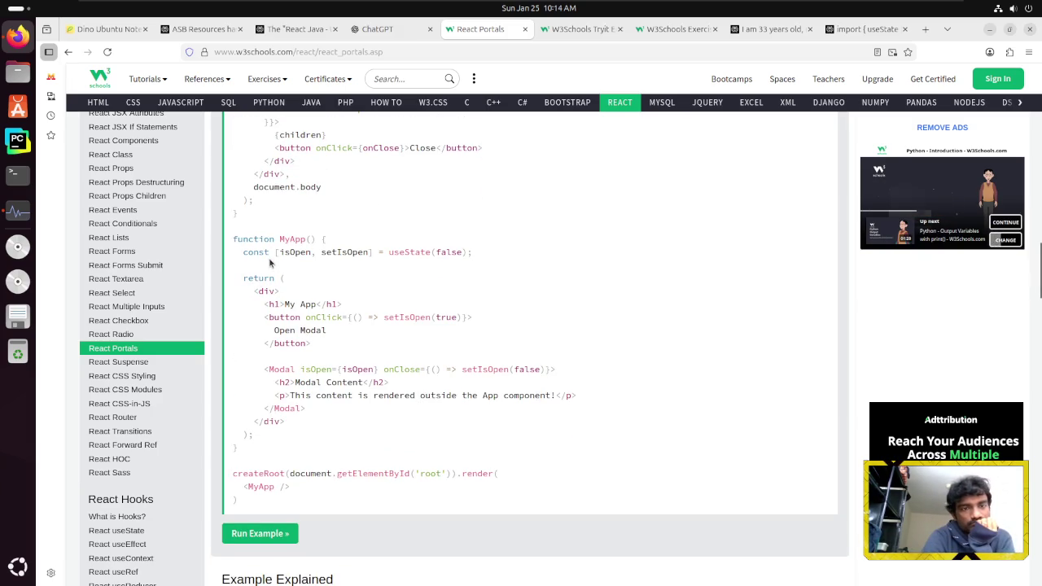
left_click_drag(285, 253, 367, 253)
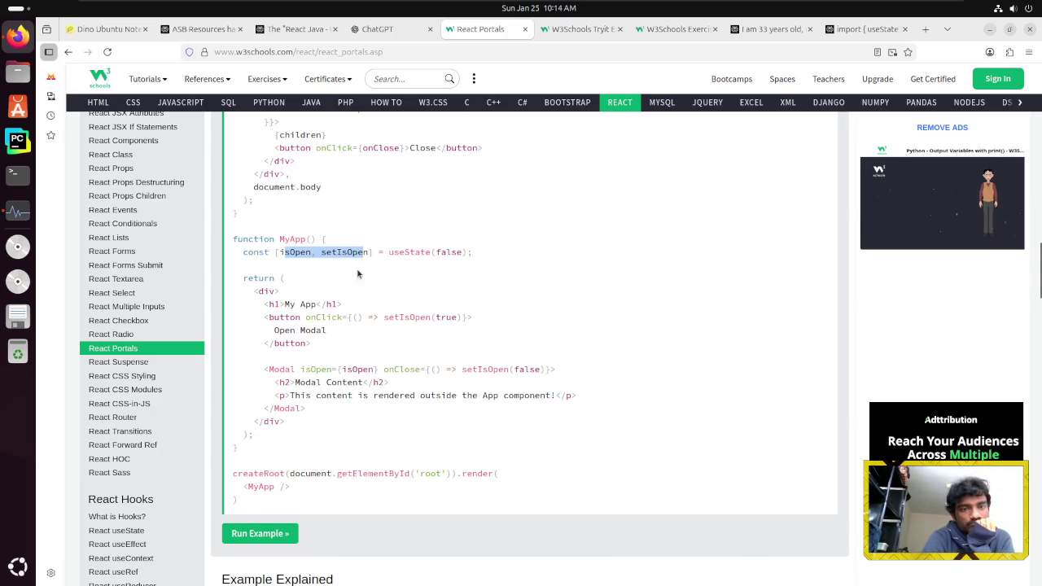
left_click(359, 297)
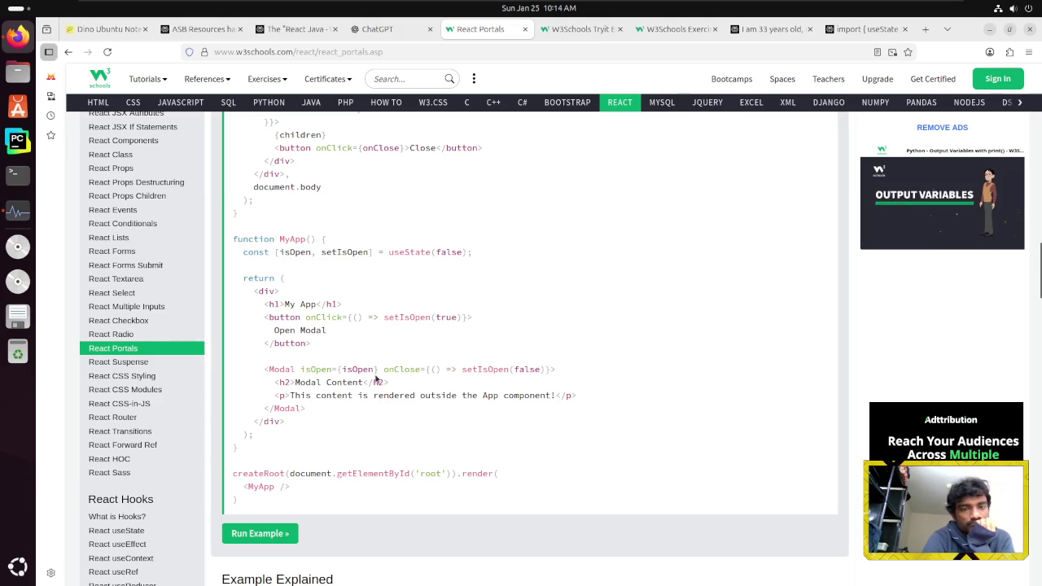
scroll(453, 389, "up", 4)
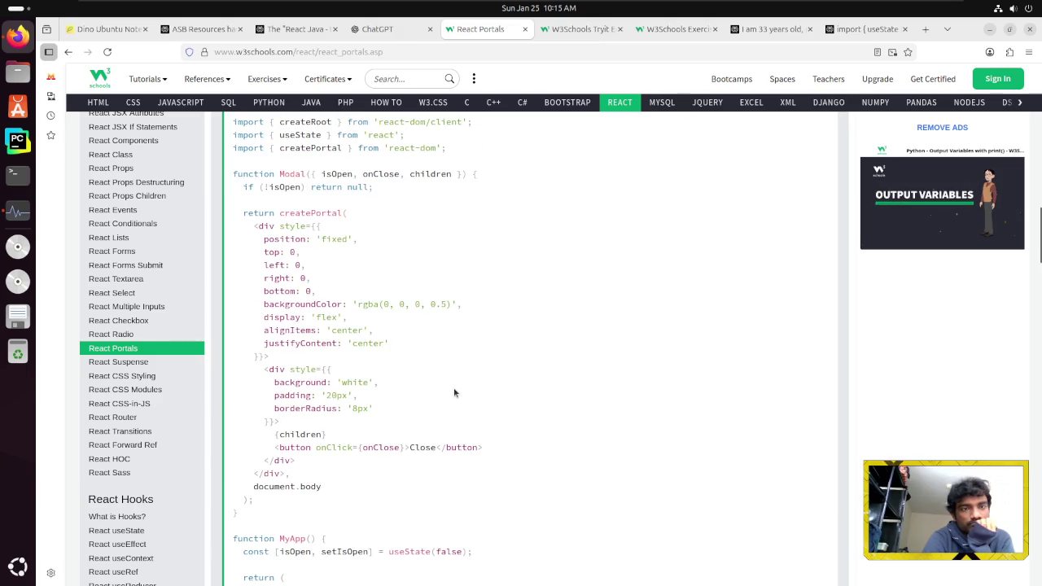
scroll(454, 389, "down", 4)
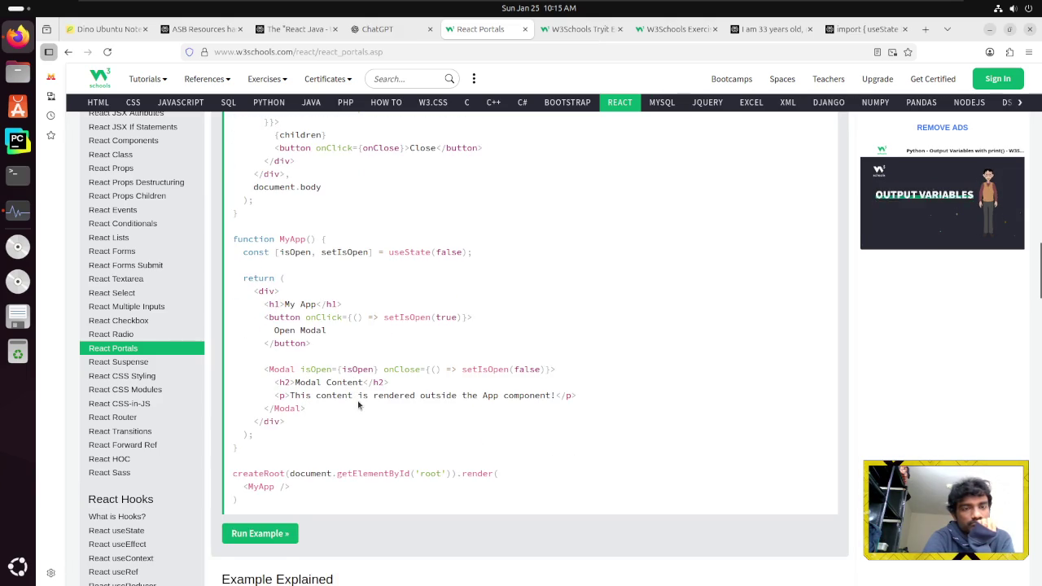
scroll(359, 404, "up", 5)
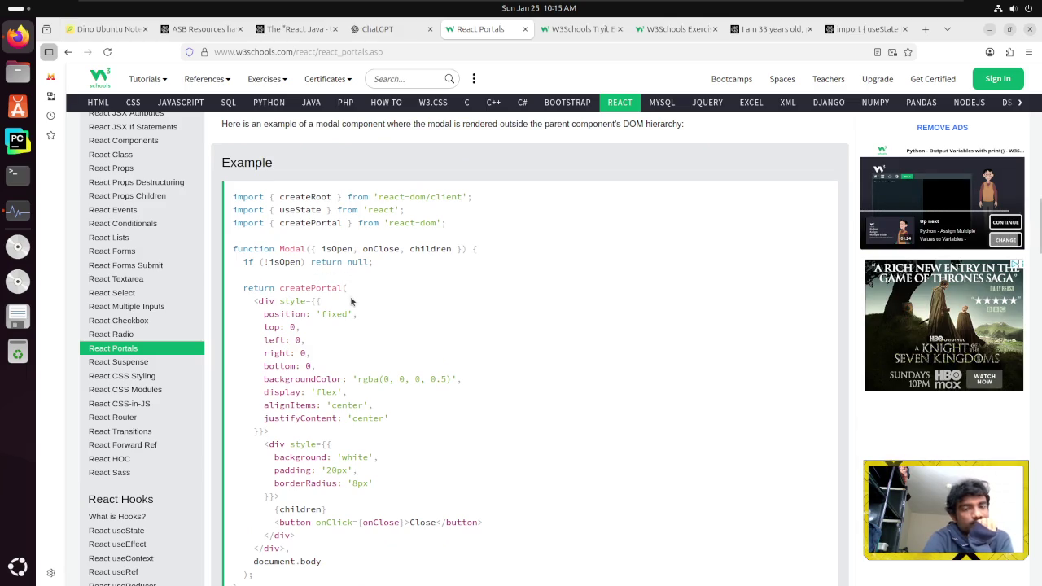
scroll(352, 301, "down", 5)
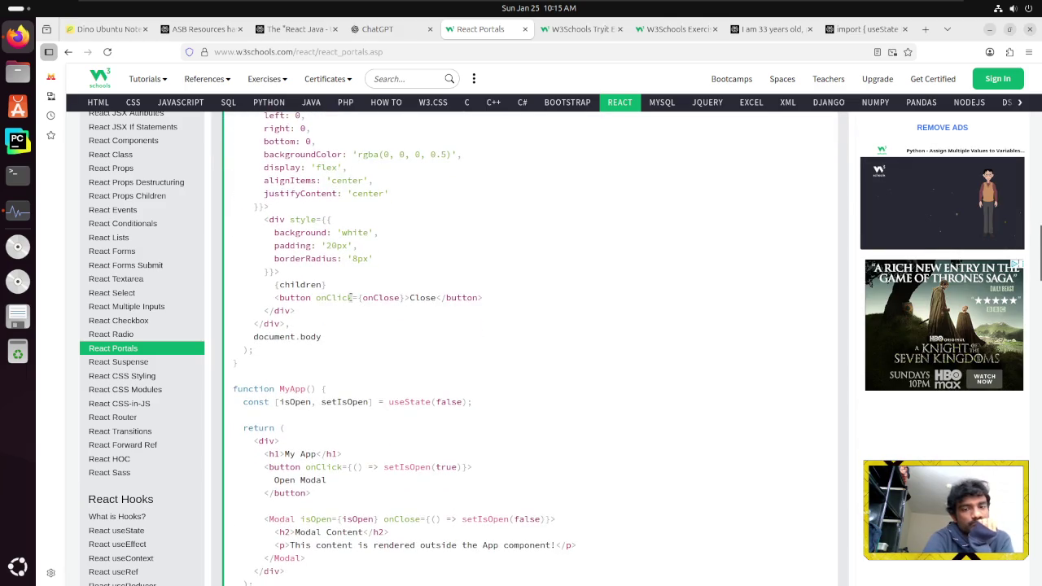
scroll(352, 298, "up", 3)
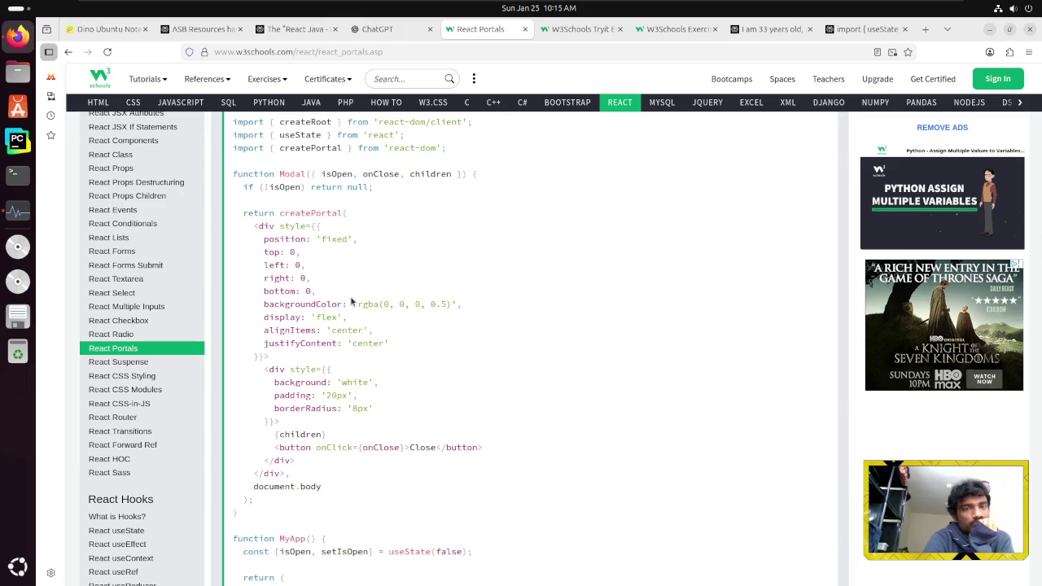
scroll(351, 301, "down", 5)
scroll(352, 301, "up", 7)
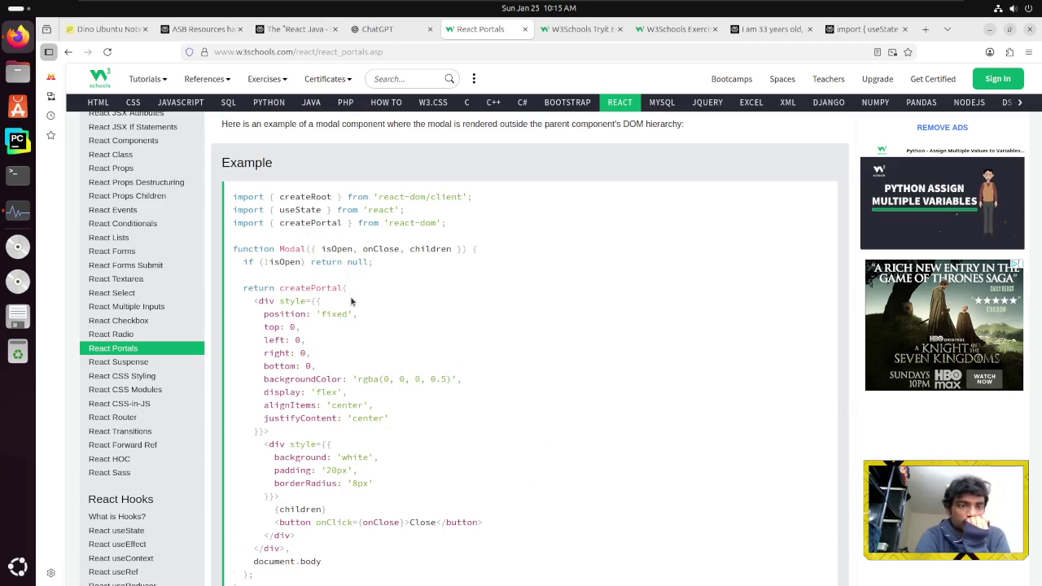
scroll(352, 301, "down", 1)
scroll(347, 300, "down", 3)
scroll(347, 299, "down", 8)
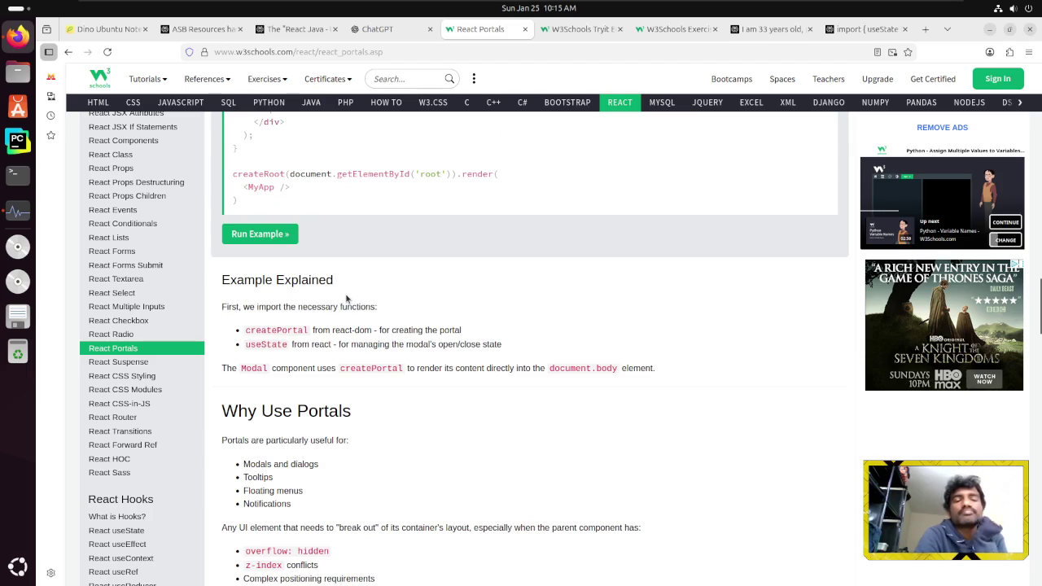
scroll(331, 387, "down", 4)
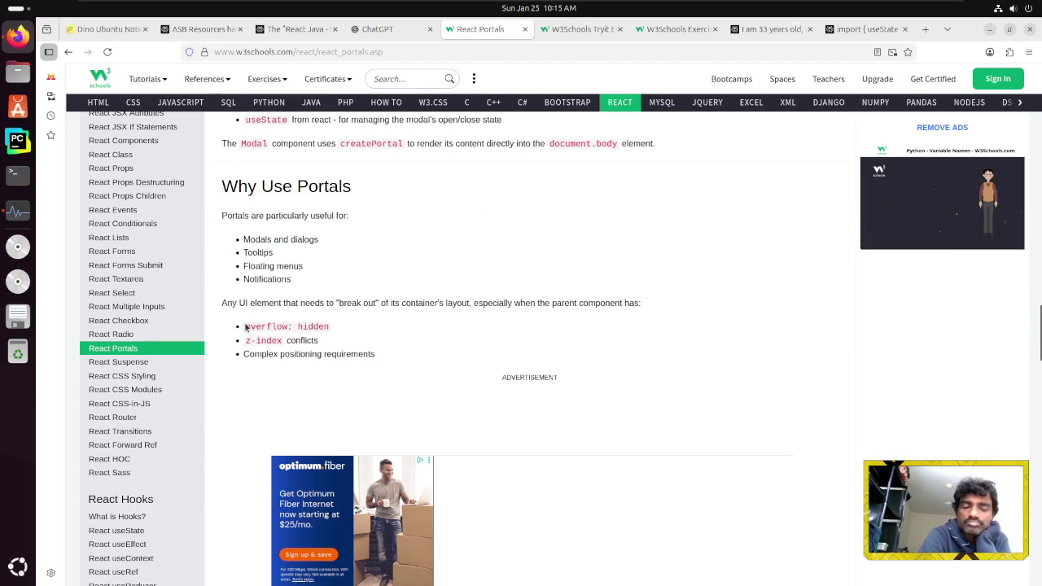
left_click_drag(238, 303, 337, 303)
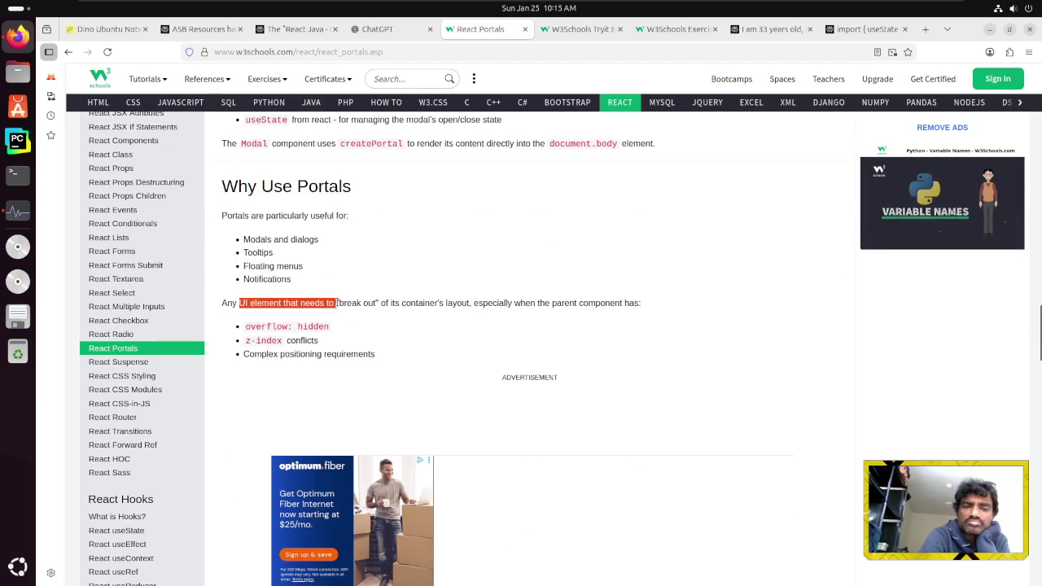
left_click_drag(401, 303, 584, 303)
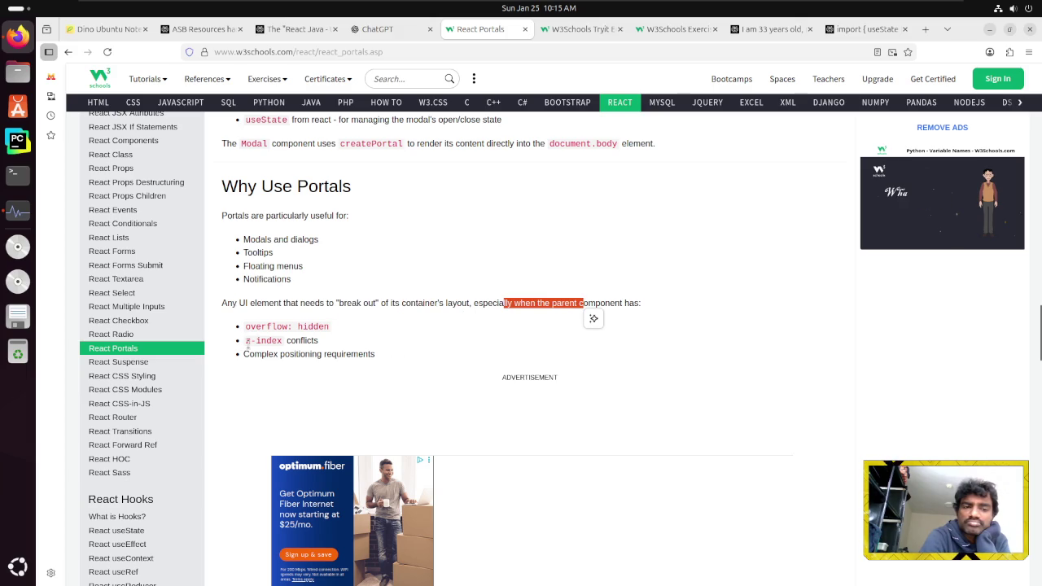
left_click_drag(246, 341, 283, 342)
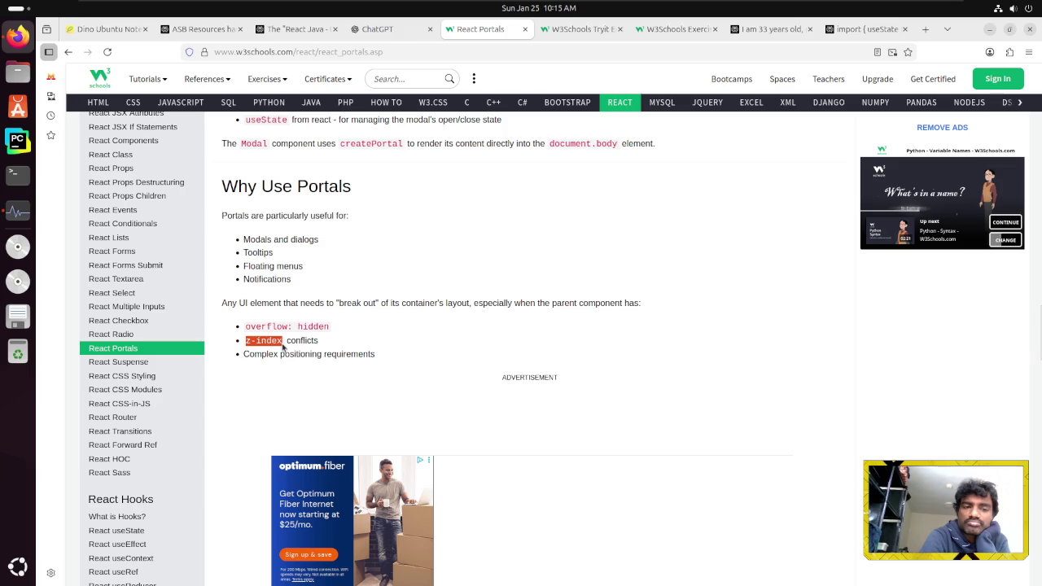
left_click(339, 350)
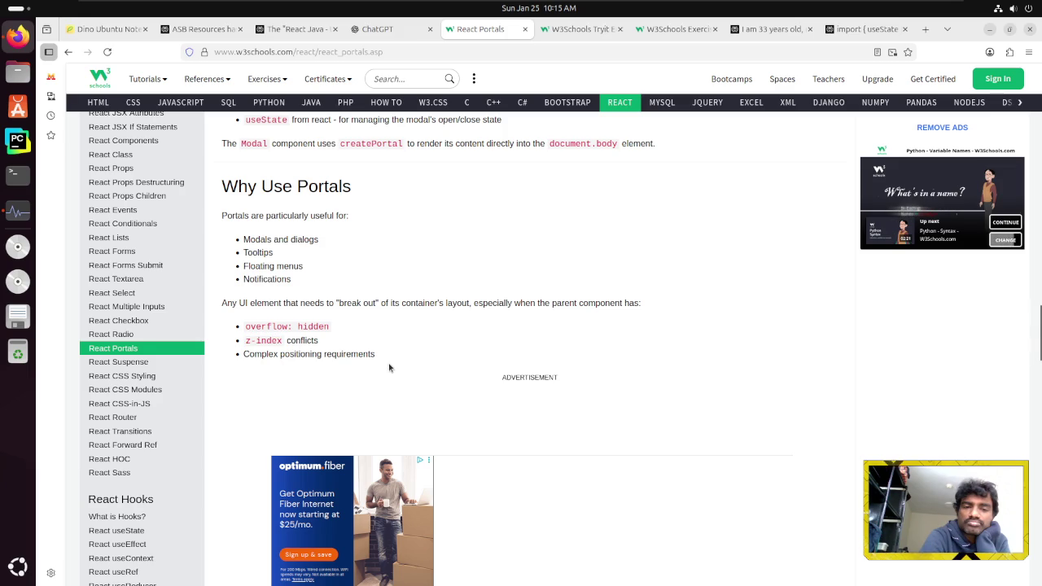
scroll(390, 368, "down", 3)
scroll(389, 368, "up", 4)
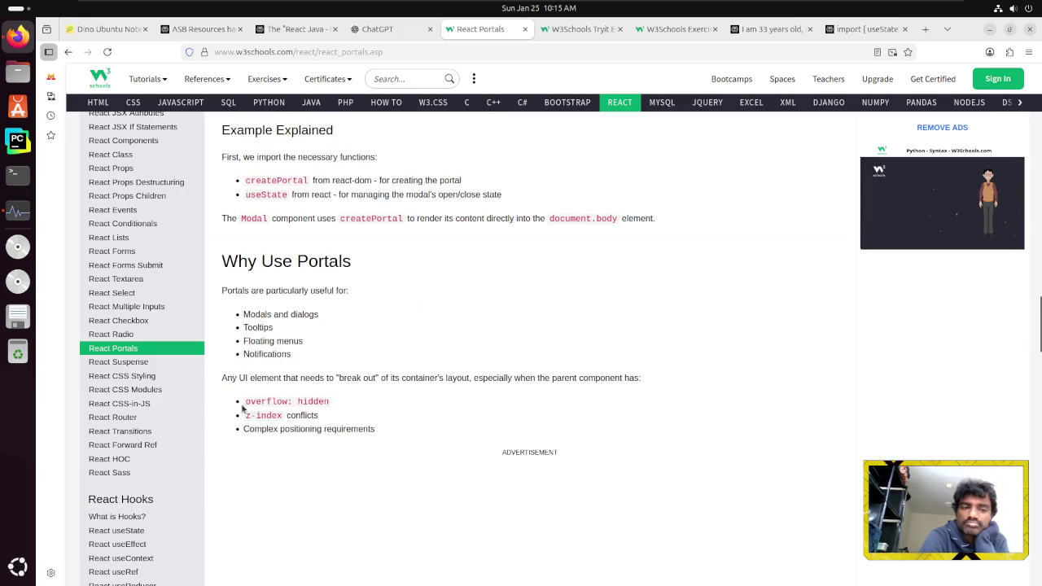
mouse_move(245, 400)
left_mouse_down()
mouse_move(281, 417)
mouse_move(341, 418)
left_mouse_up()
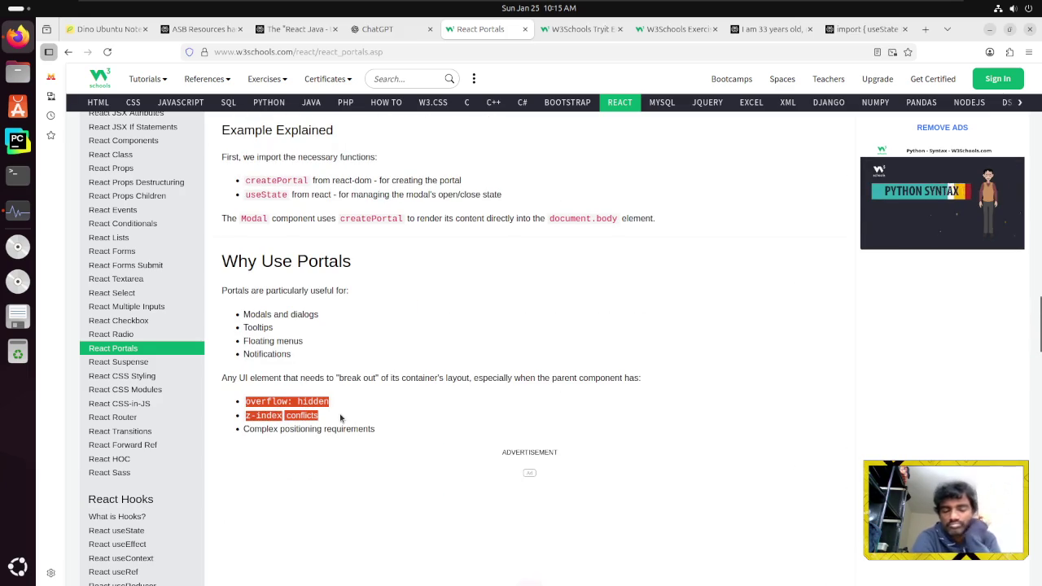
left_click(861, 25)
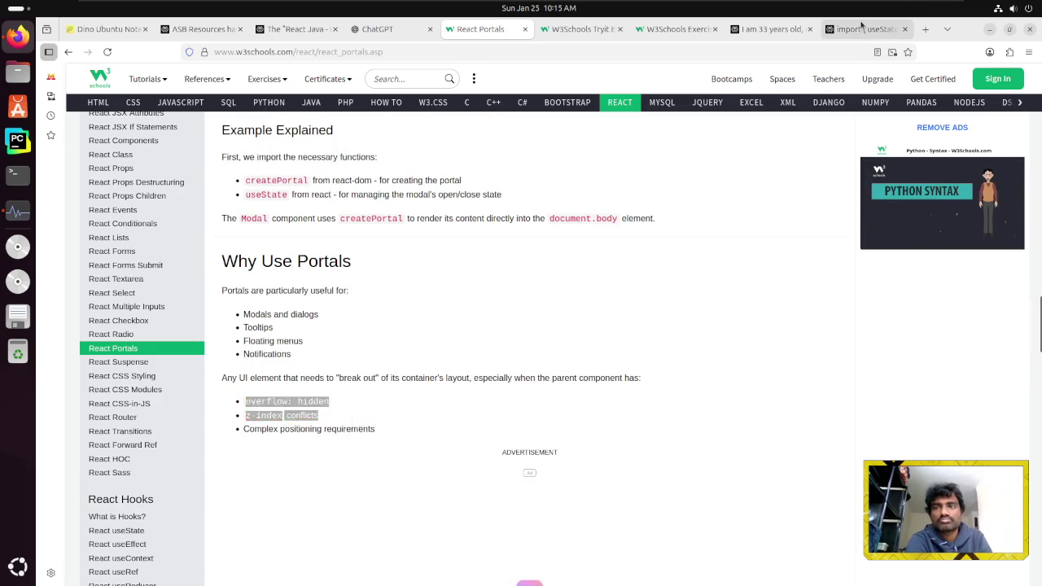
Ask Perplexity 'What is overflow:hidden and z-index conflict' and dismiss the sign-up prompt
left_click(861, 24)
left_click(438, 550)
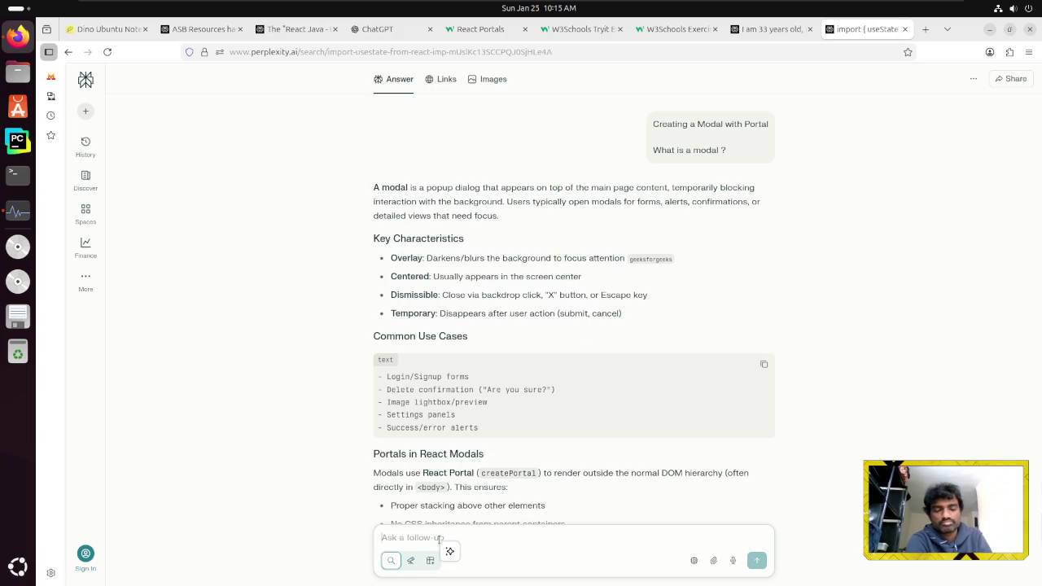
type("What is")
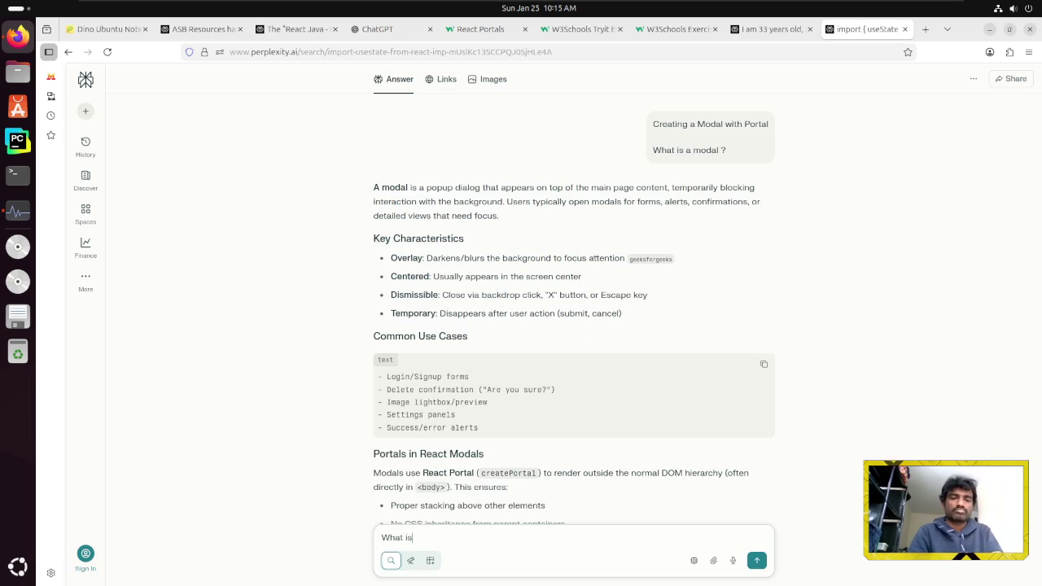
type("Creating a Modal with Portal")
key("ctrl+z")
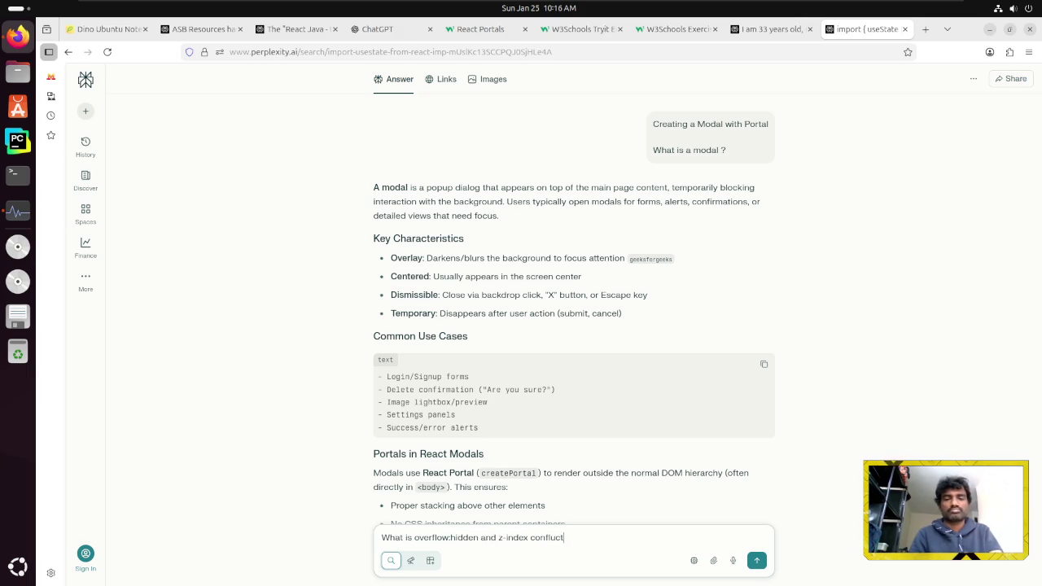
key("Return")
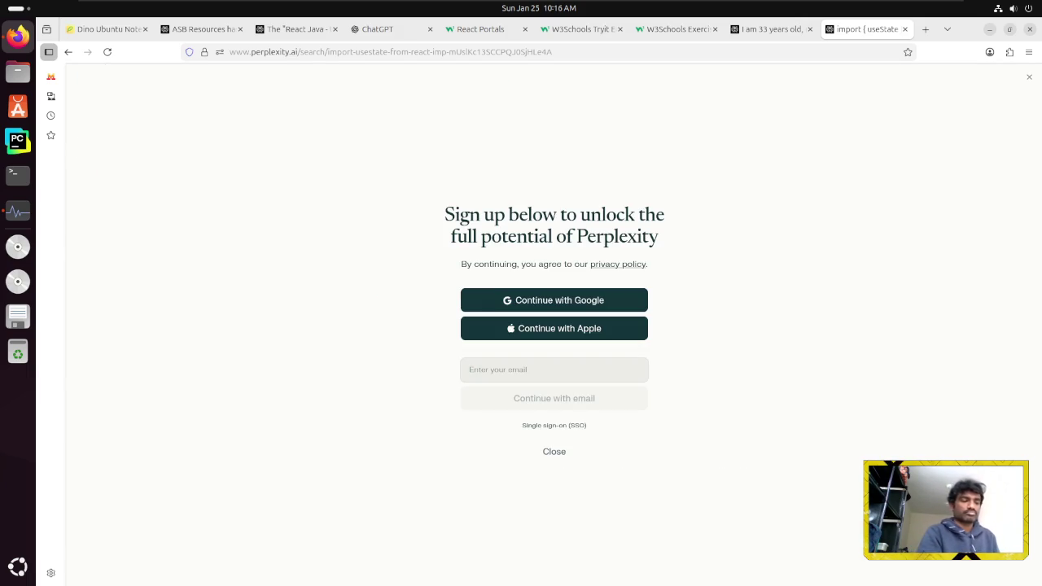
key("Escape")
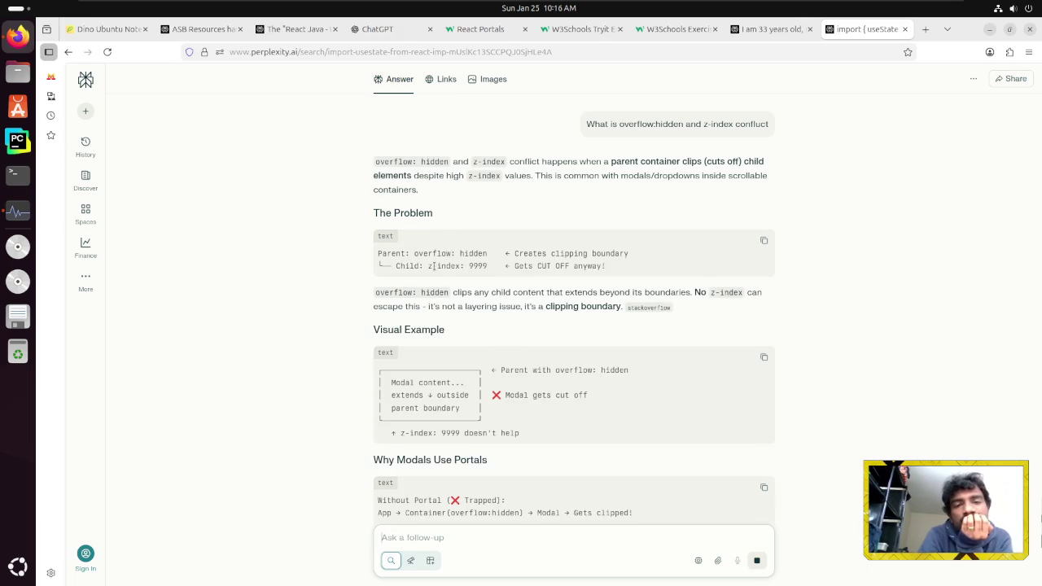
Scroll down the answer and open its 9 sources list
scroll(333, 379, "down", 3)
scroll(333, 378, "down", 5)
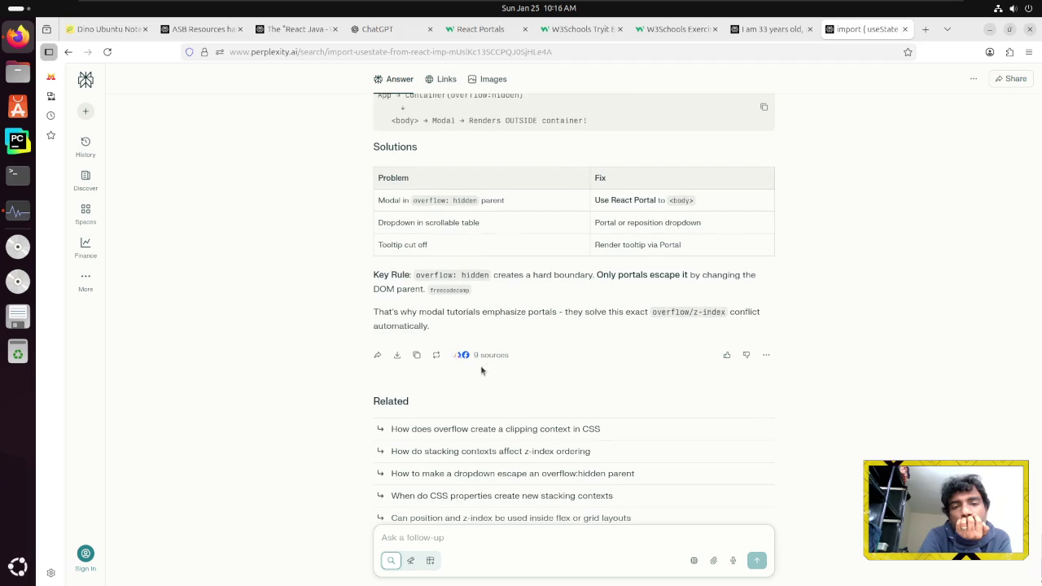
left_click(489, 356)
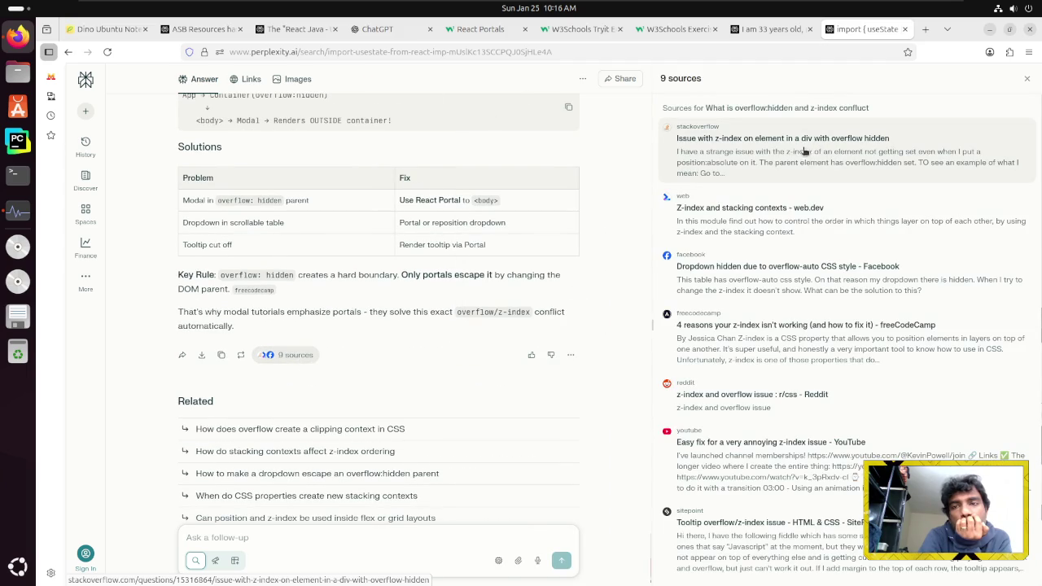
Open the 'Z-index and stacking contexts - web.dev' source article in a new tab
left_click(795, 233)
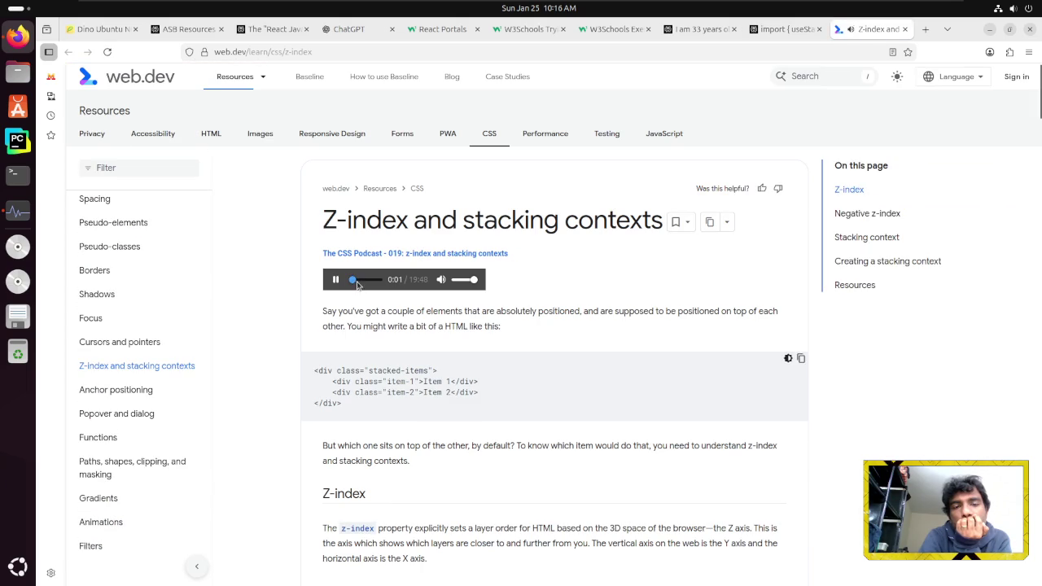
Rewind the z-index podcast audio and scroll down to the relative positioning demo
left_click_drag(364, 283, 345, 284)
scroll(610, 281, "down", 10)
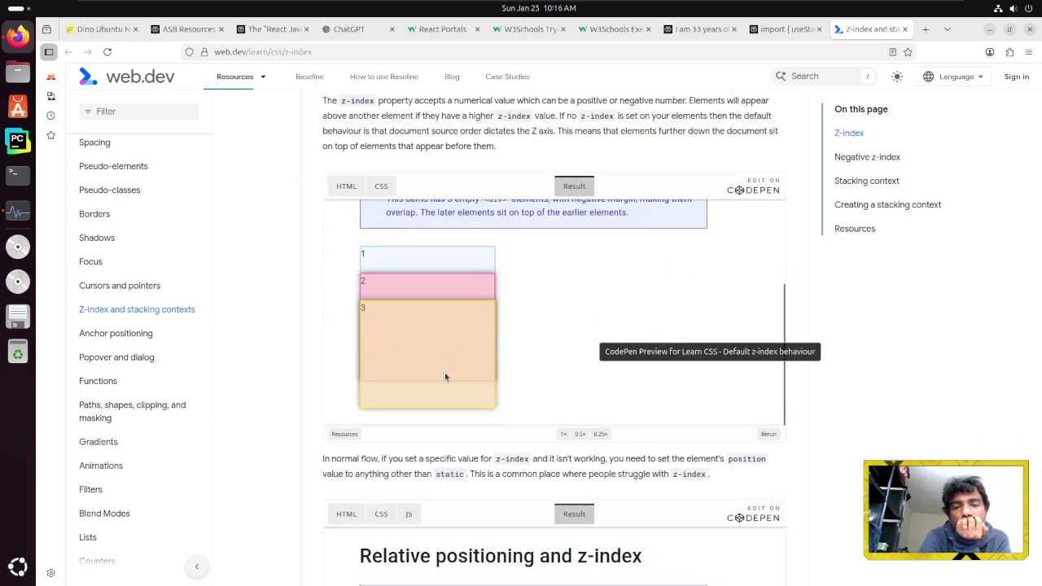
scroll(444, 376, "down", 2)
scroll(533, 361, "down", 4)
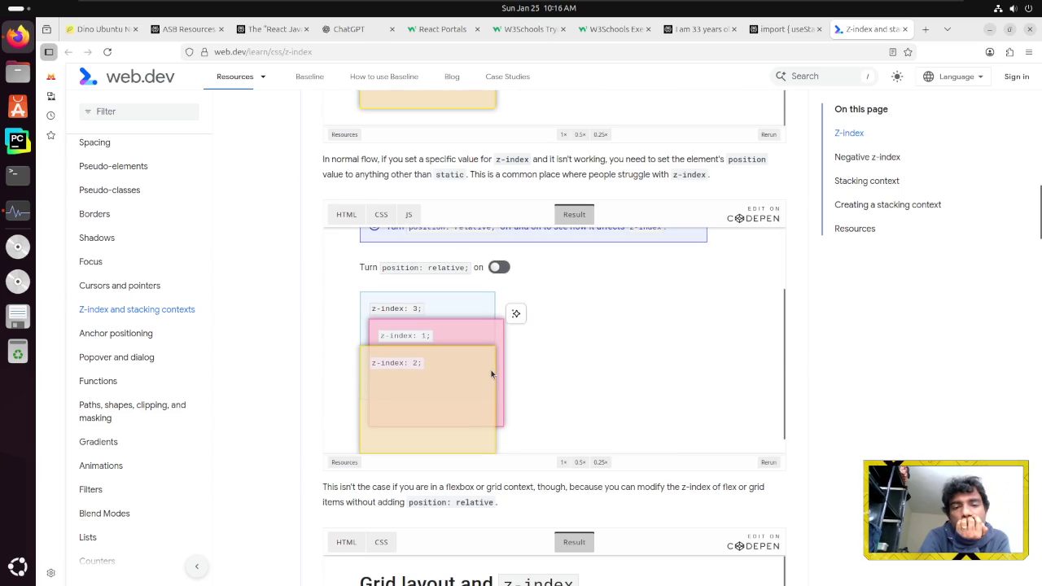
Toggle position: relative on and off twice in the demo, leaving it off
left_click(500, 268)
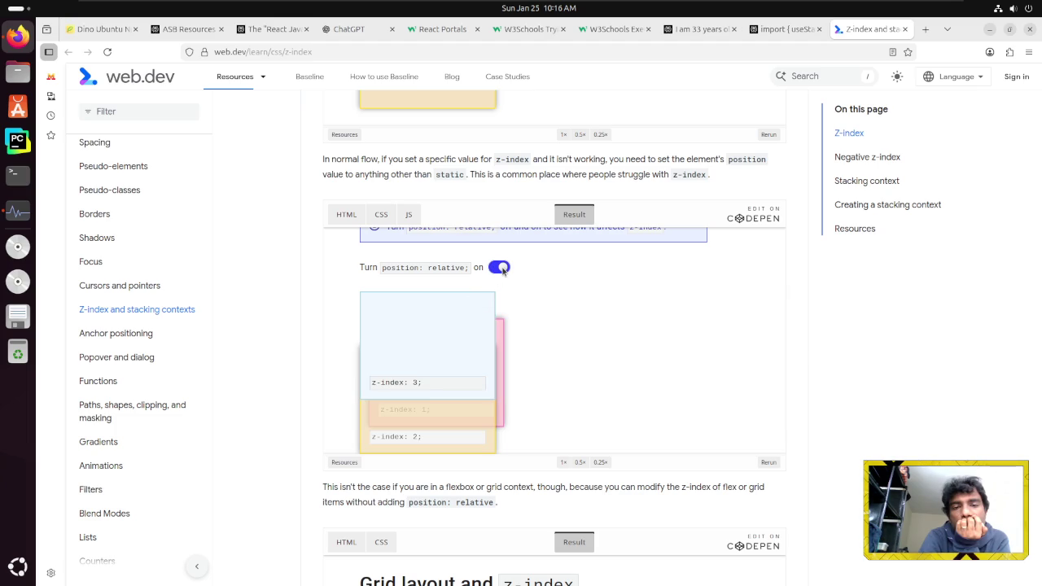
left_click(499, 268)
left_click(499, 268)
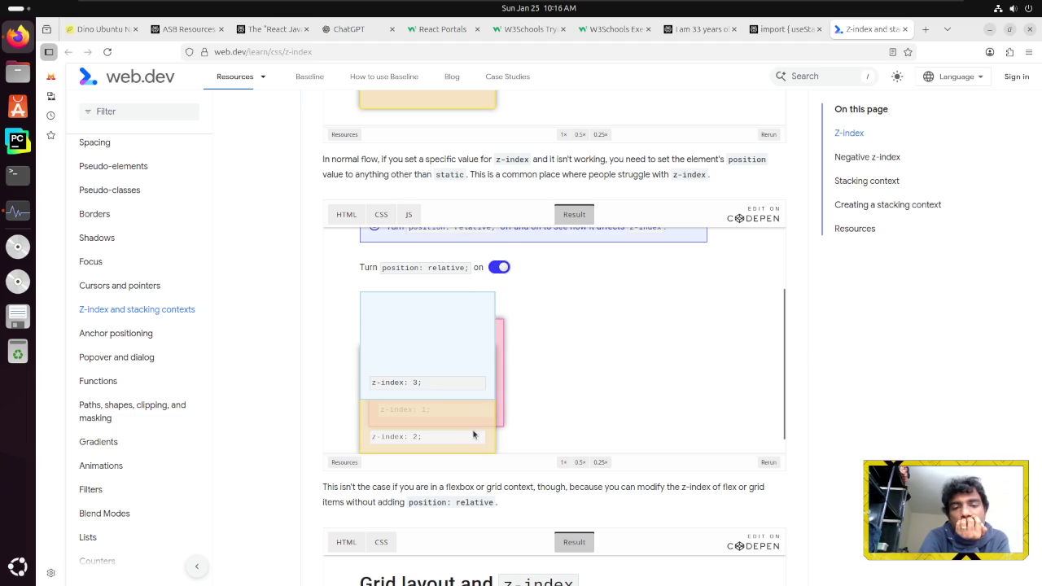
left_click(499, 269)
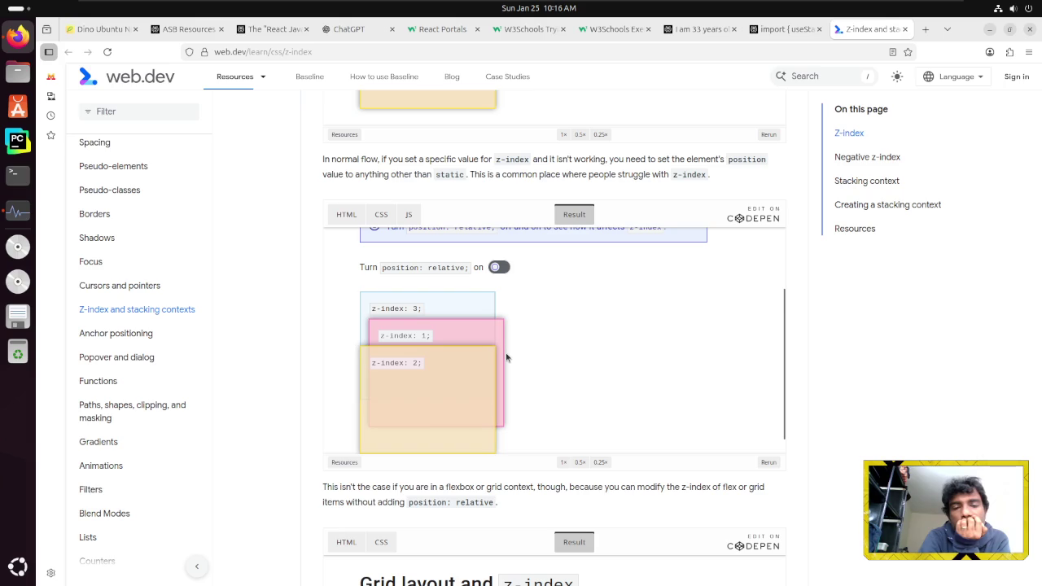
scroll(599, 435, "down", 3)
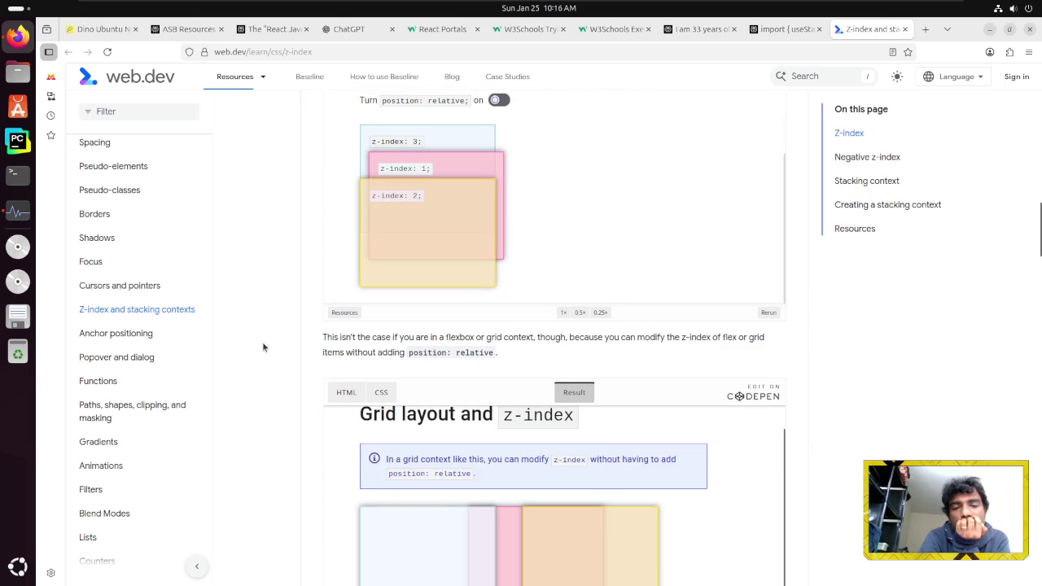
scroll(309, 347, "down", 5)
scroll(441, 287, "up", 3)
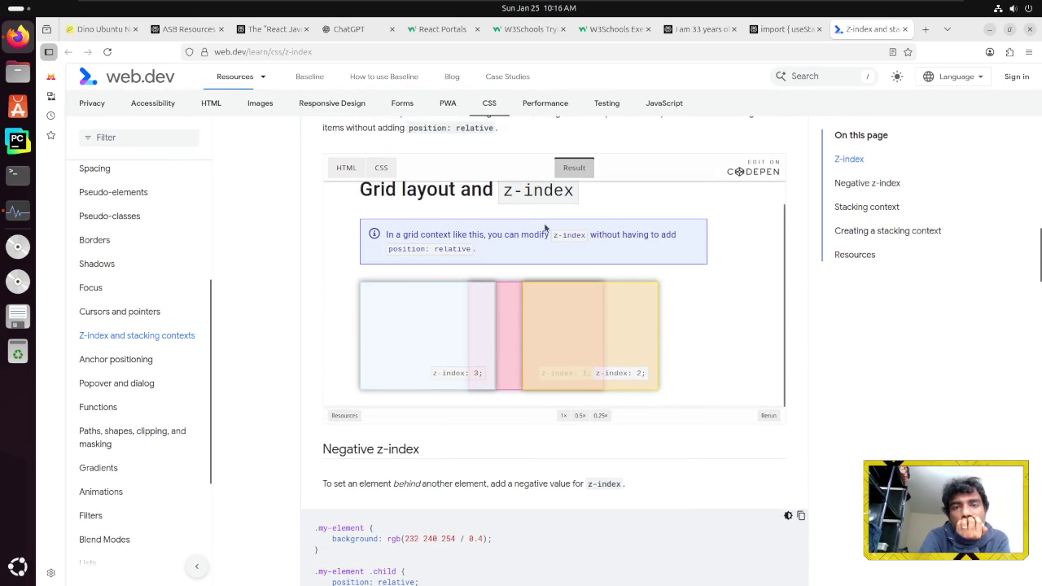
scroll(545, 228, "up", 1)
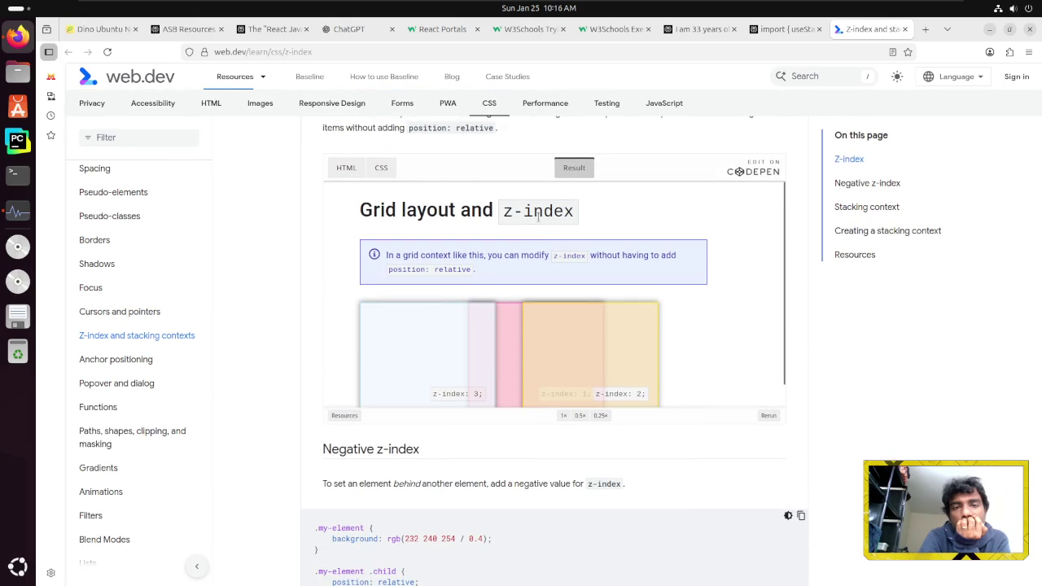
left_click(389, 171)
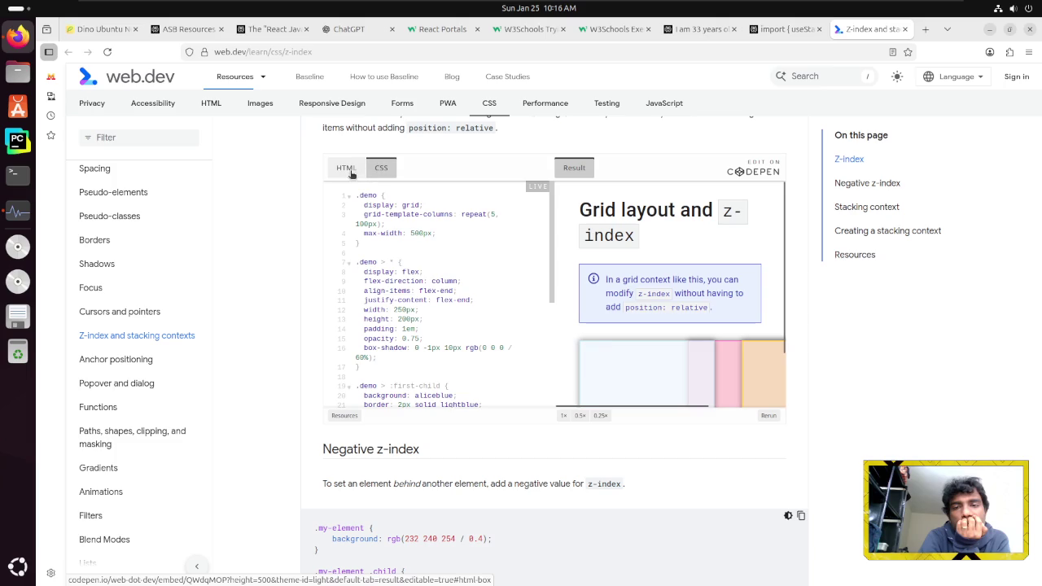
left_click(350, 171)
left_click(381, 169)
left_click(345, 168)
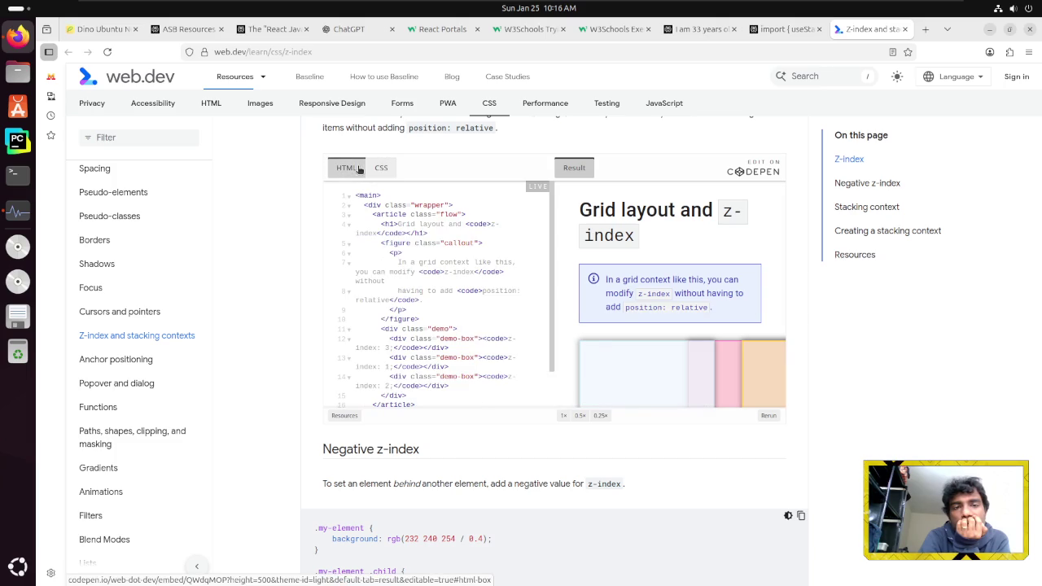
left_click(573, 169)
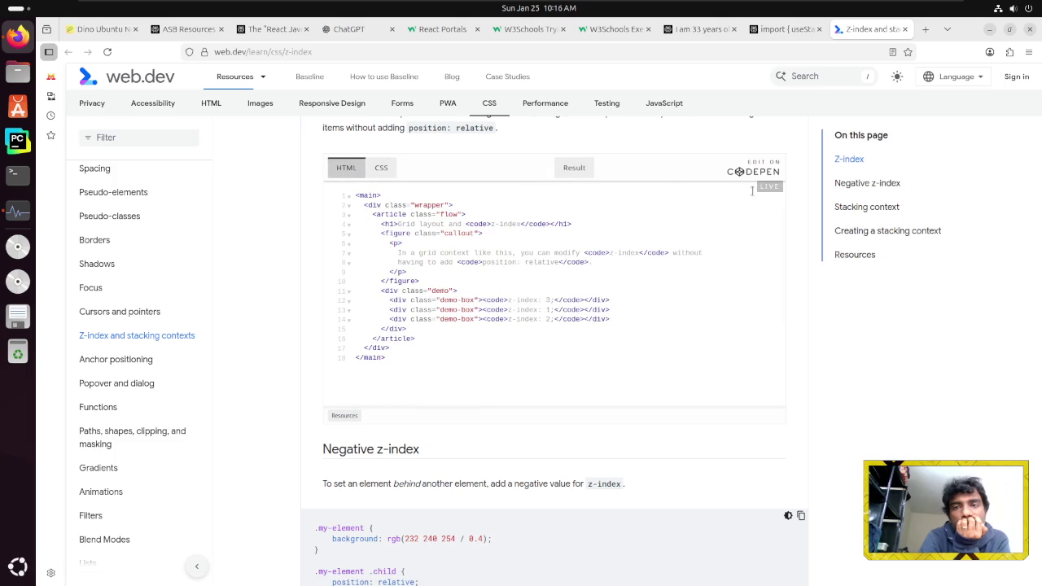
scroll(488, 276, "up", 5)
scroll(342, 268, "down", 5)
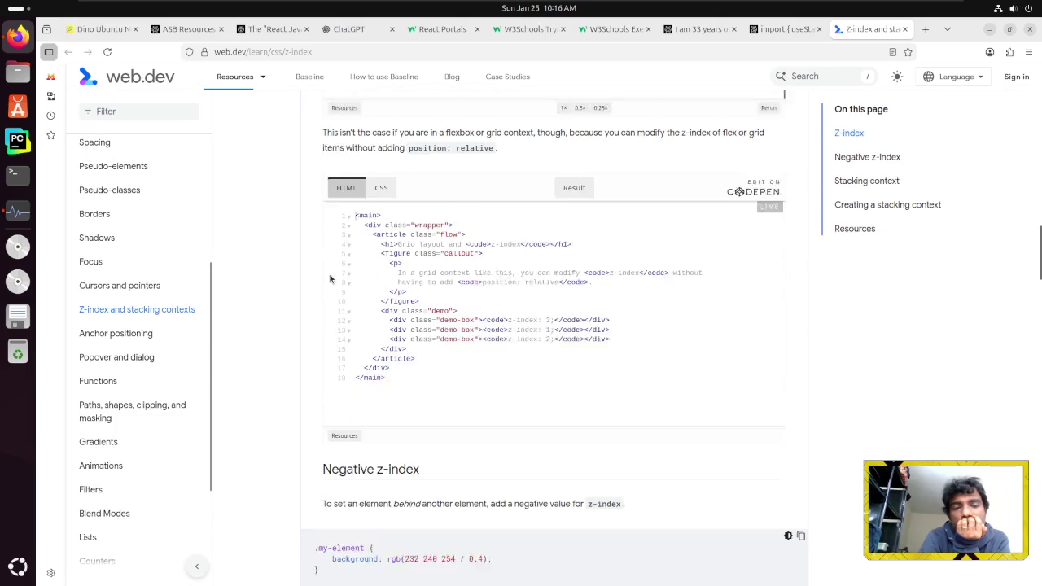
left_click(340, 177)
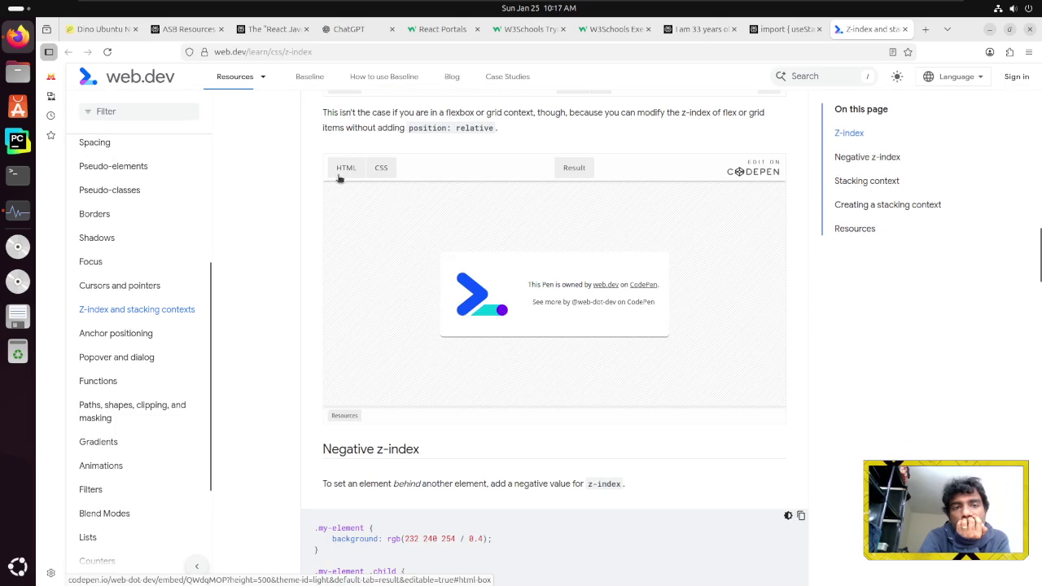
left_click(380, 169)
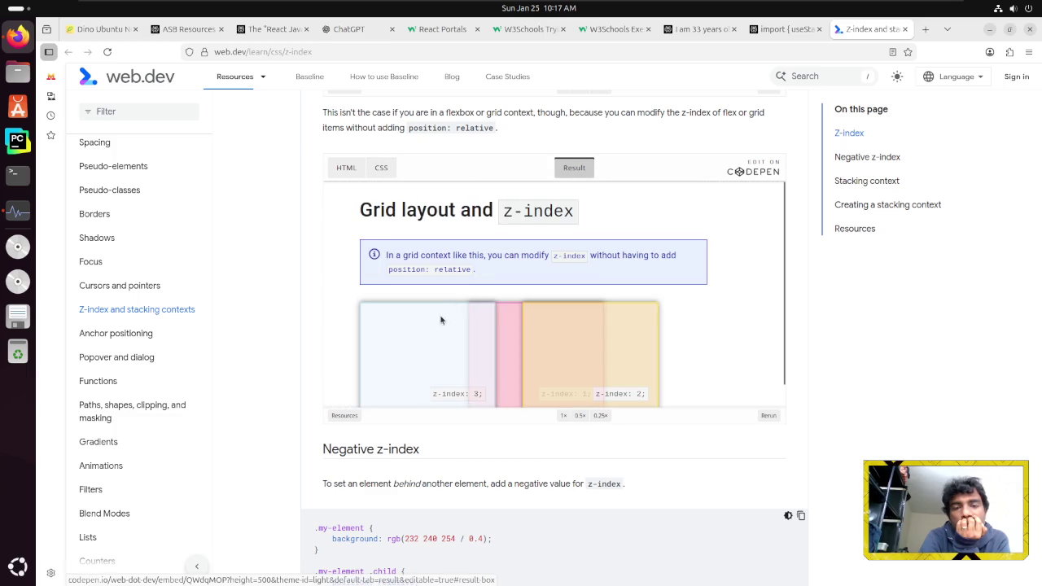
scroll(437, 329, "down", 3)
scroll(342, 390, "down", 4)
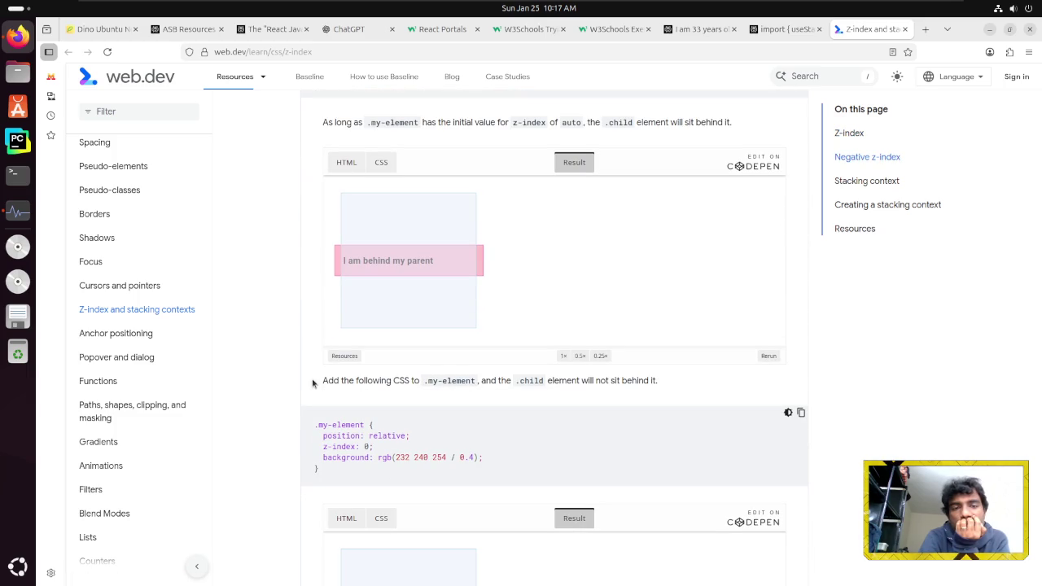
scroll(312, 383, "down", 4)
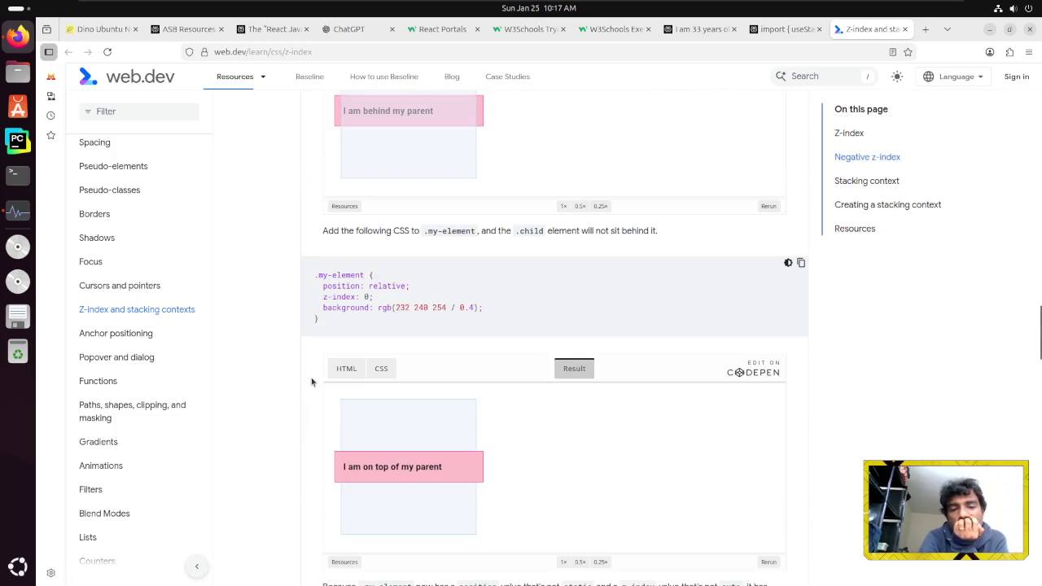
scroll(312, 382, "down", 3)
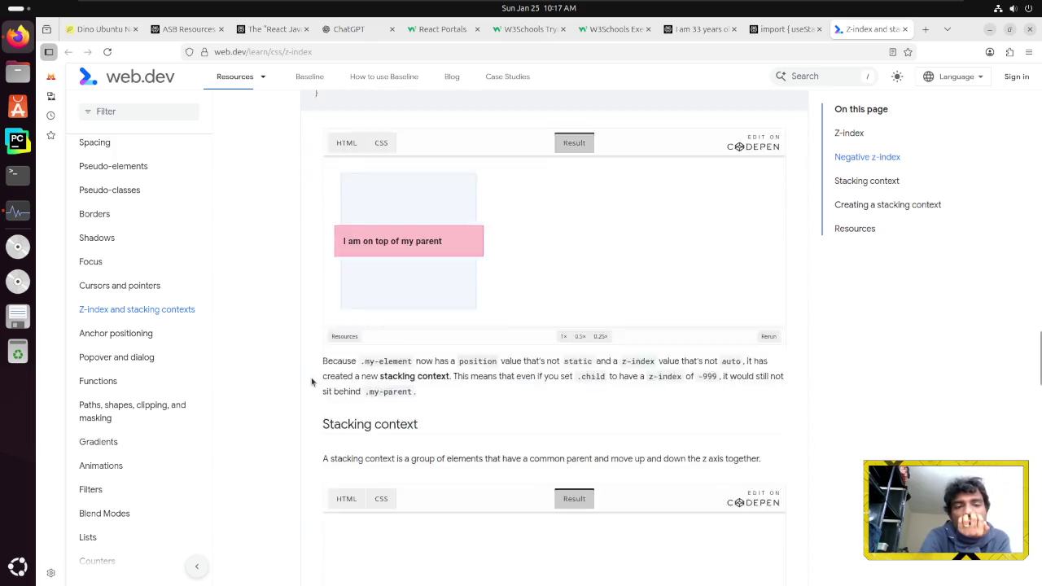
scroll(312, 383, "down", 11)
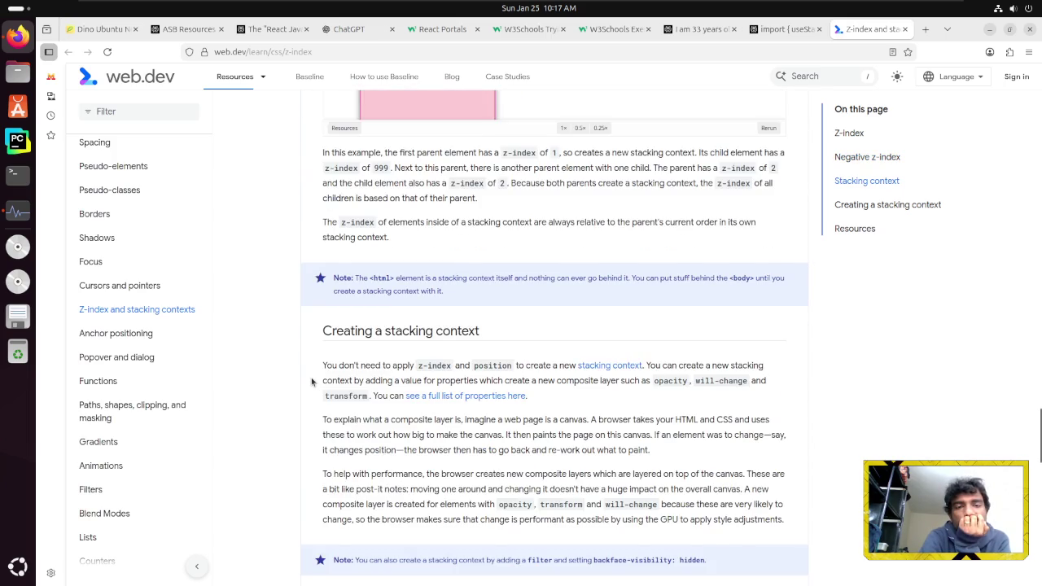
scroll(312, 382, "down", 10)
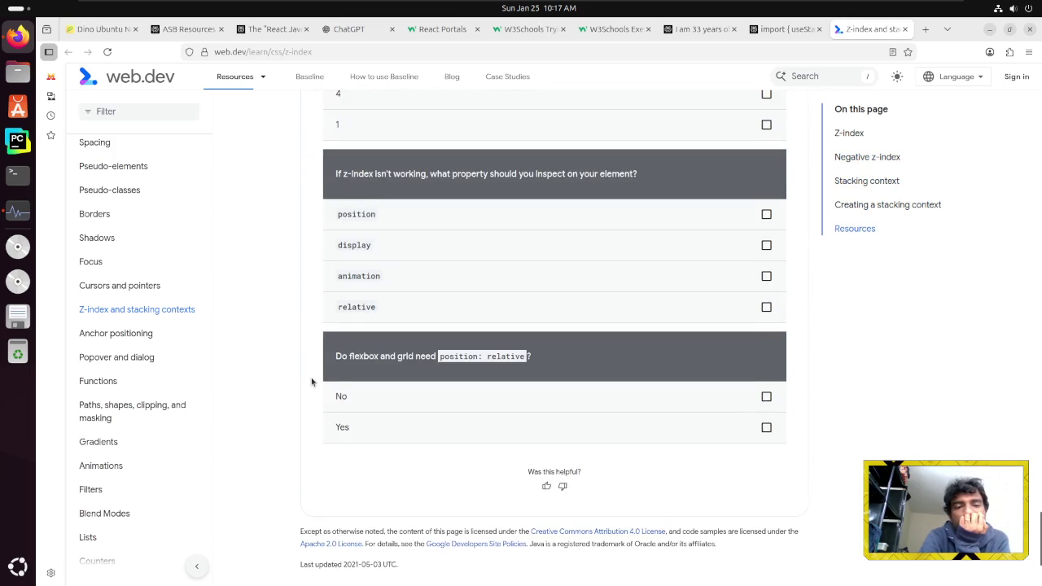
Answer the z-index troubleshooting quiz with position (correct) and display (wrong)
scroll(313, 379, "up", 3)
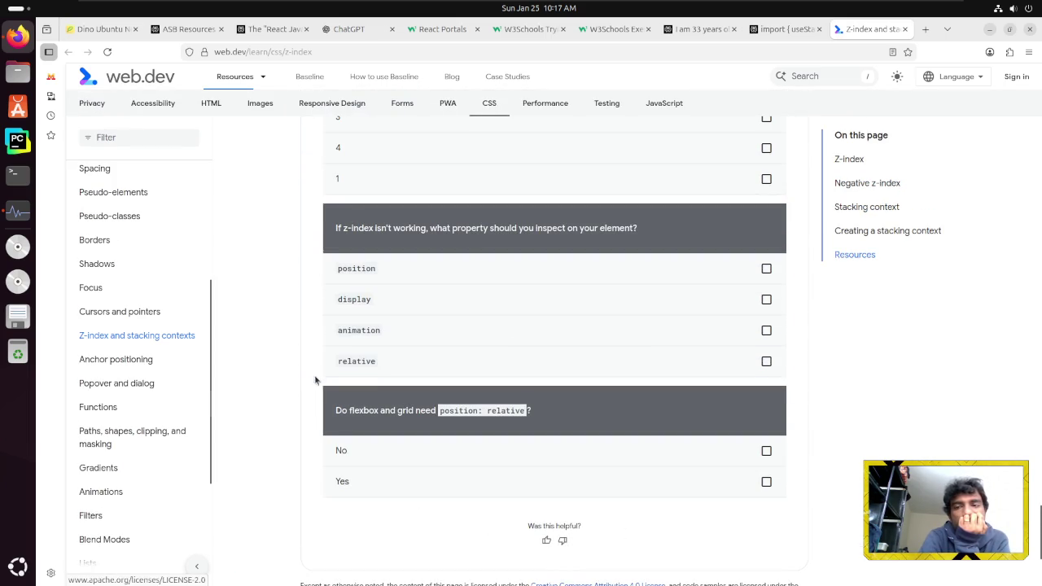
left_click(766, 273)
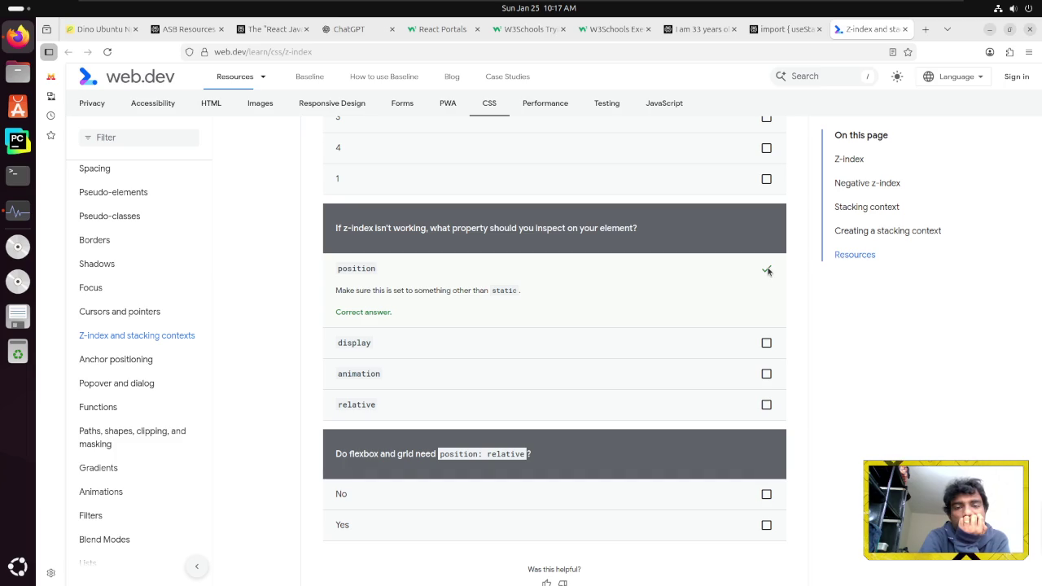
left_click(766, 343)
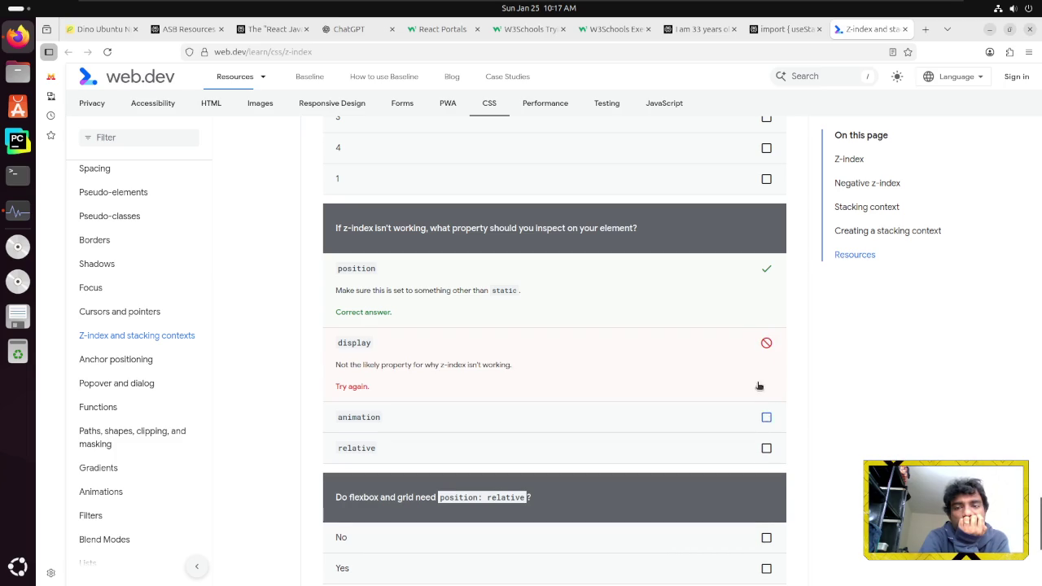
scroll(741, 352, "down", 5)
scroll(741, 355, "up", 10)
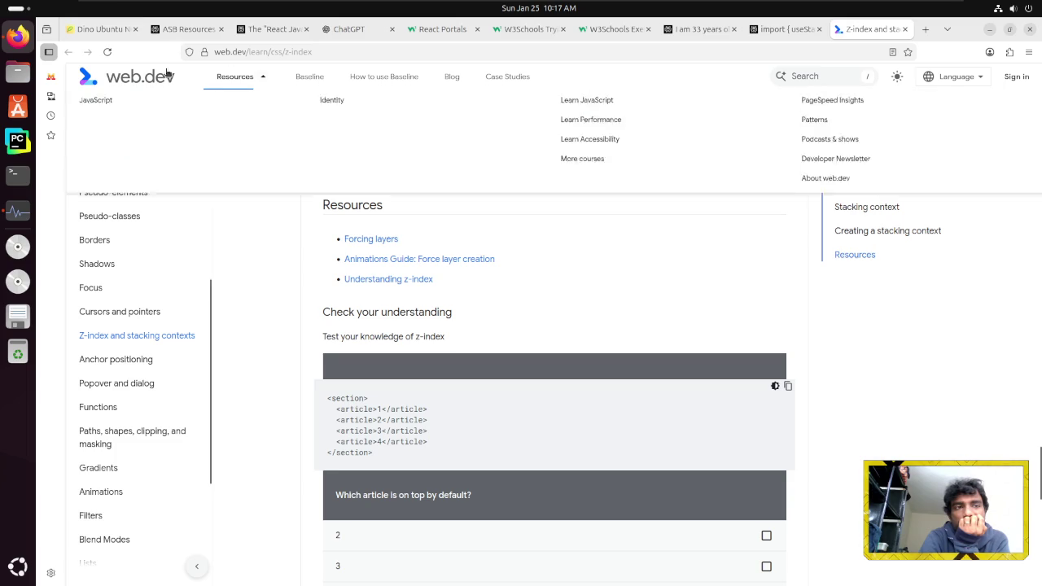
left_click(130, 76)
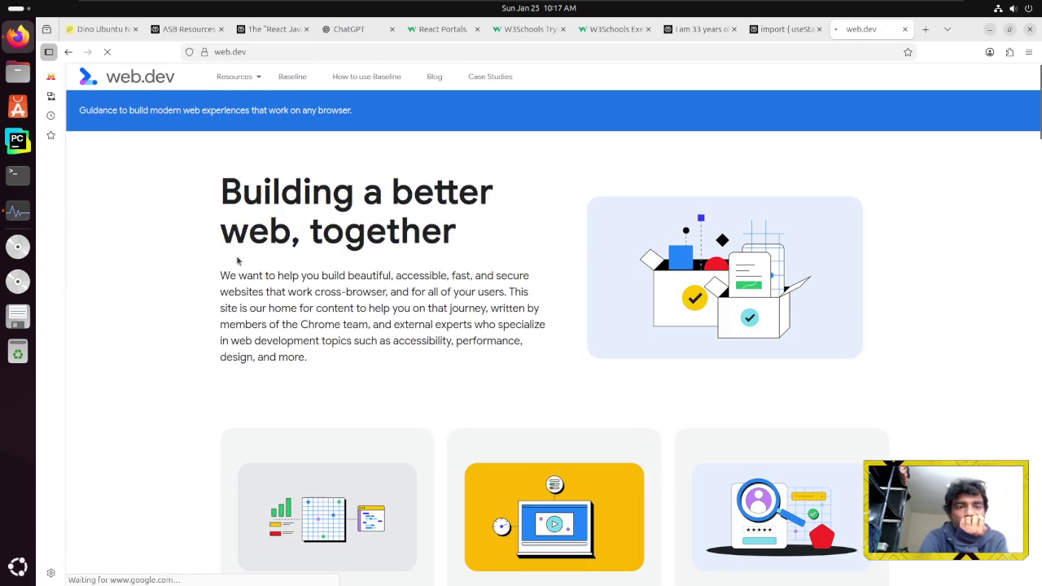
Scroll through the web.dev home page and bring up the Resources menu
scroll(233, 326, "down", 3)
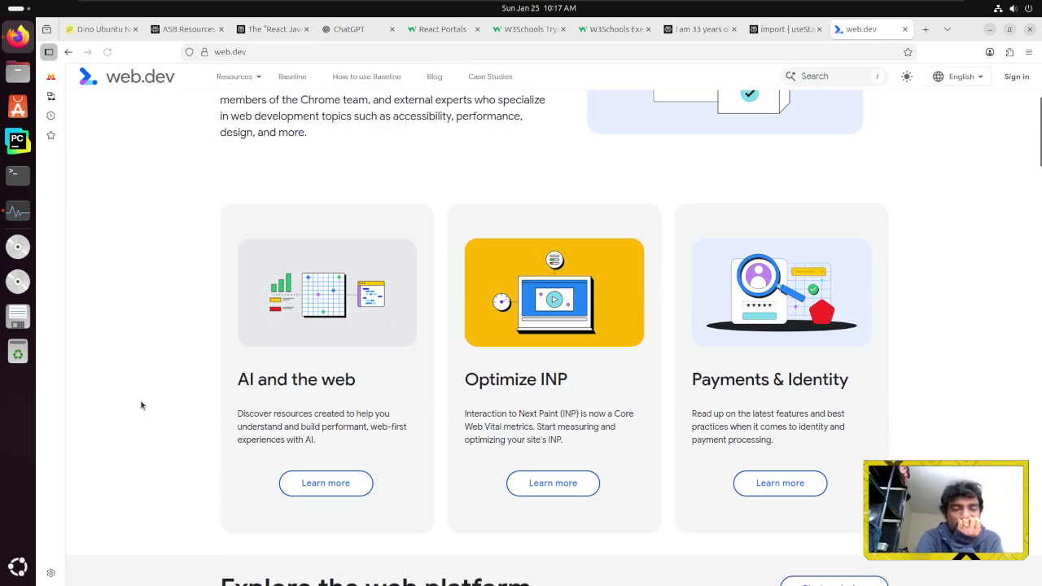
scroll(141, 405, "down", 5)
scroll(141, 405, "down", 5)
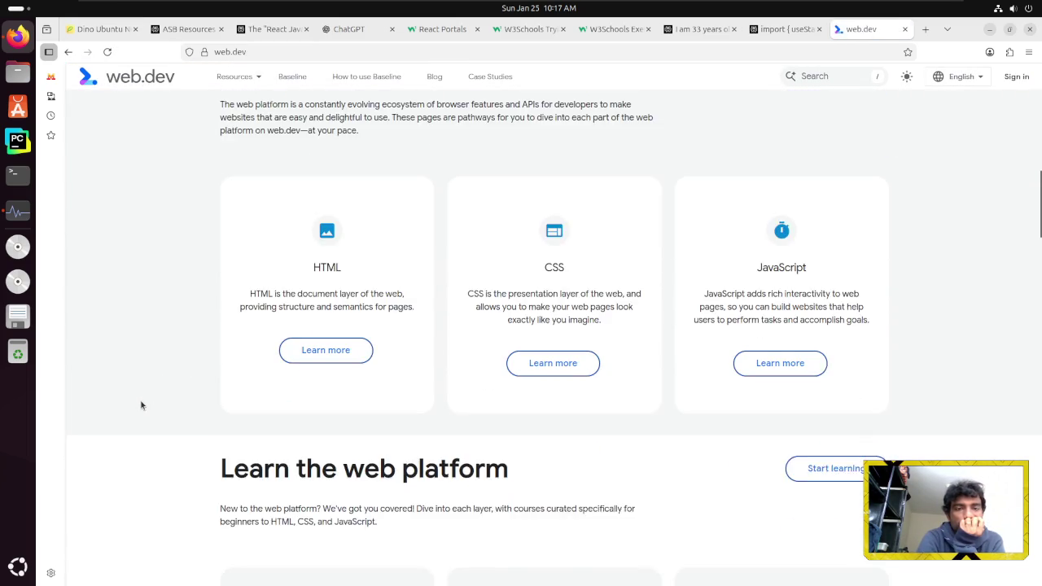
scroll(141, 405, "up", 10)
scroll(141, 405, "up", 3)
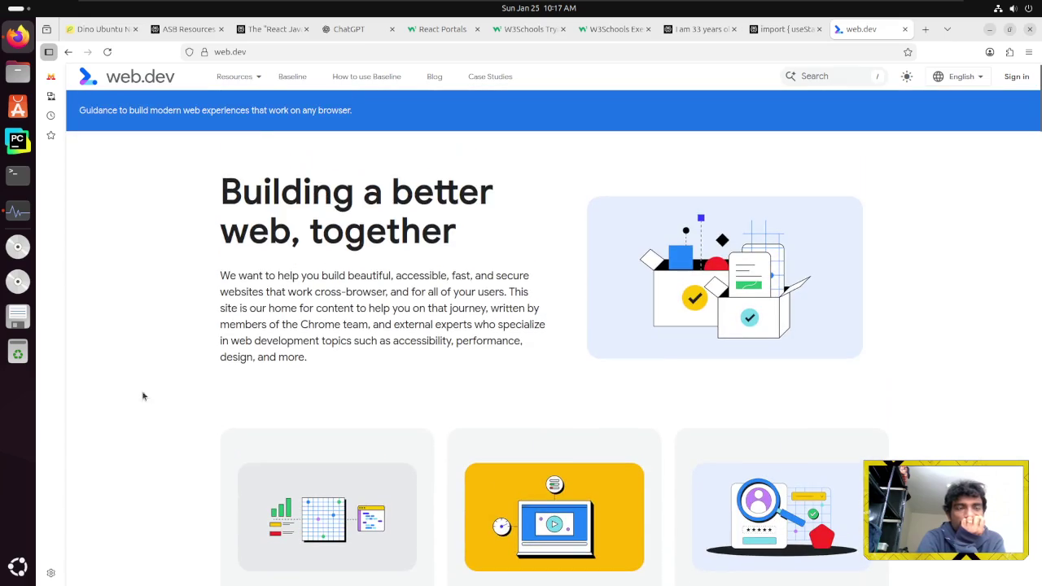
mouse_move(255, 82)
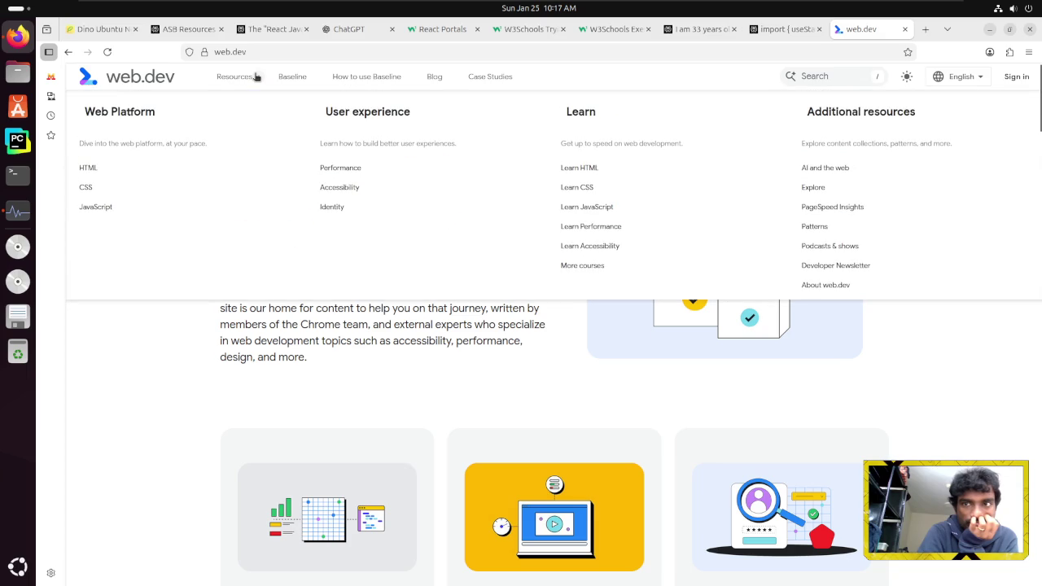
Open the web.dev Baseline overview page and select its introduction sentence
mouse_move(308, 78)
left_click(301, 78)
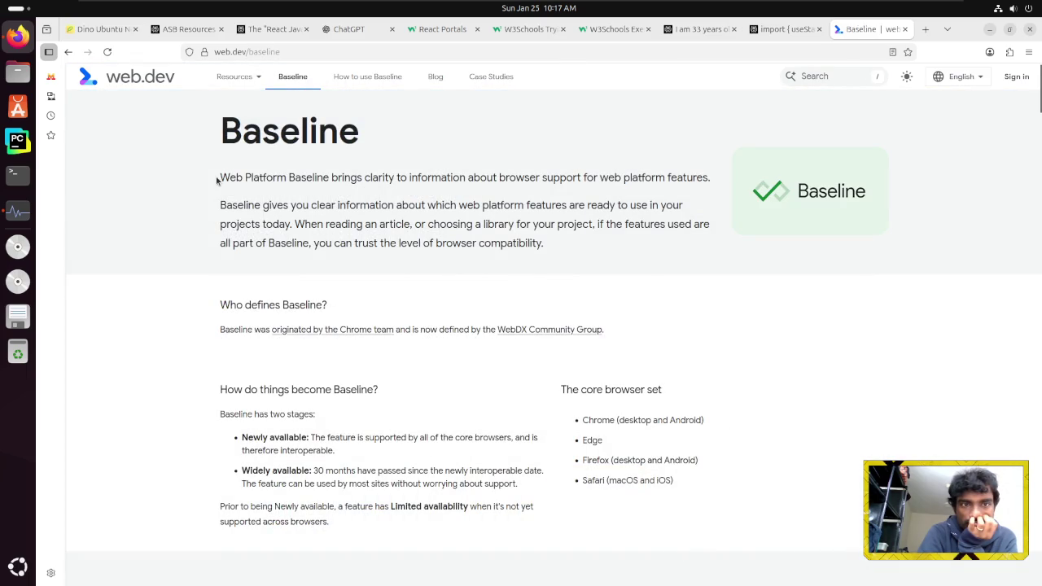
mouse_move(219, 177)
left_mouse_down()
mouse_move(540, 177)
mouse_move(702, 193)
left_mouse_up()
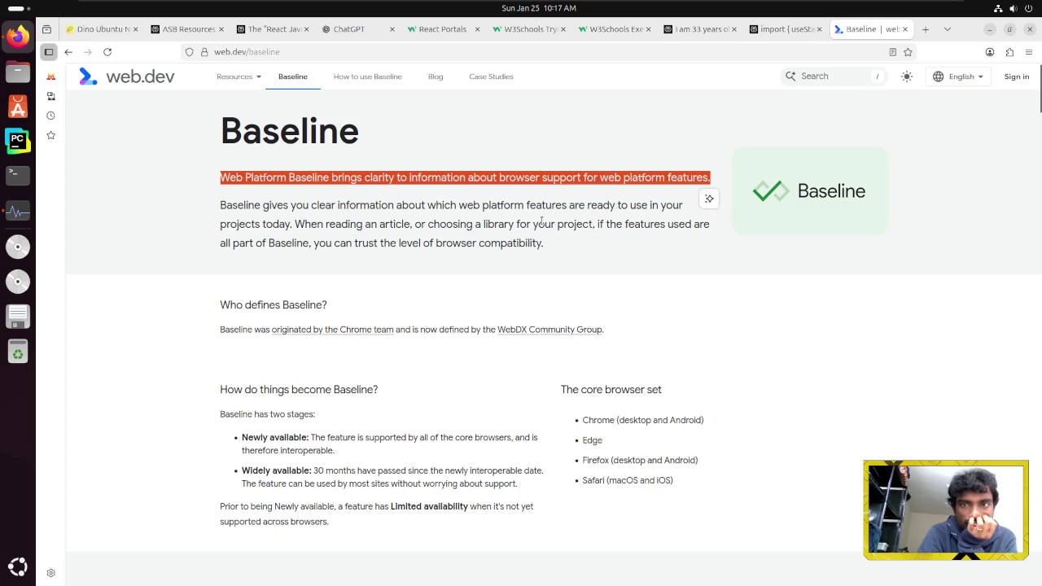
left_click(377, 226)
Scroll through the Baseline page, reread the intro paragraph, then return to the W3Schools Tryit tab
scroll(377, 225, "down", 5)
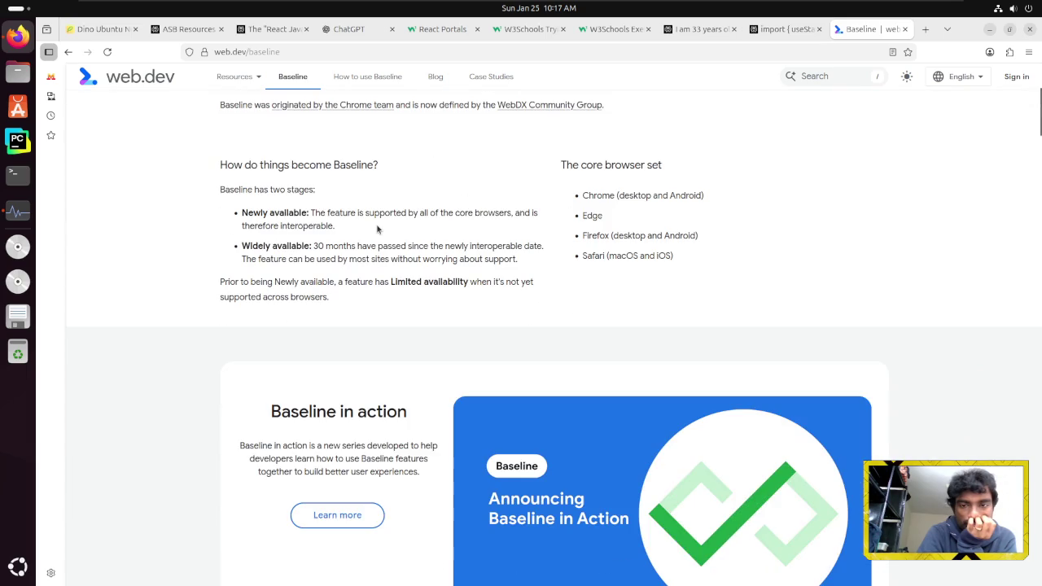
scroll(377, 229, "down", 6)
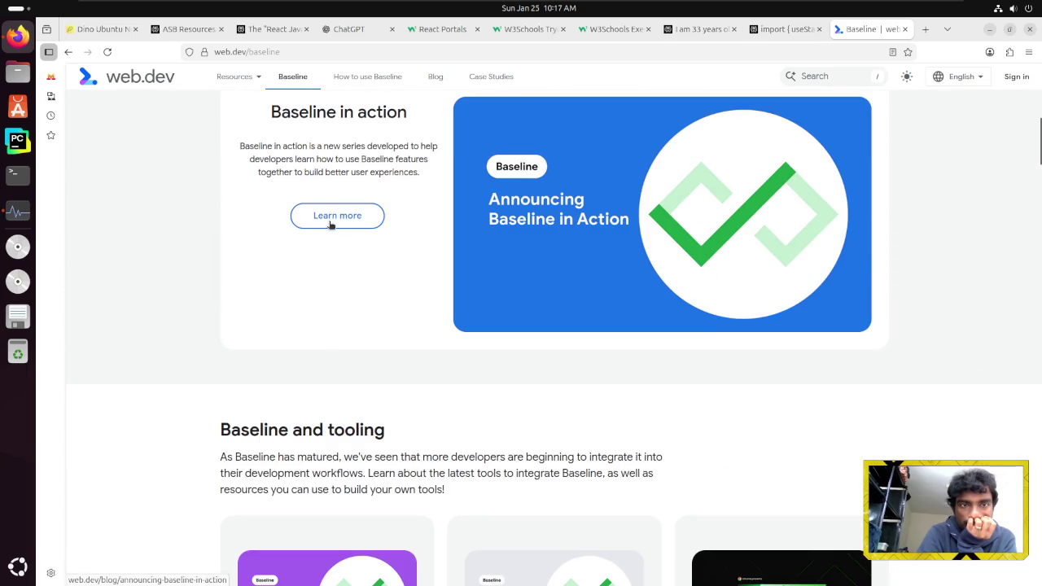
scroll(330, 225, "down", 5)
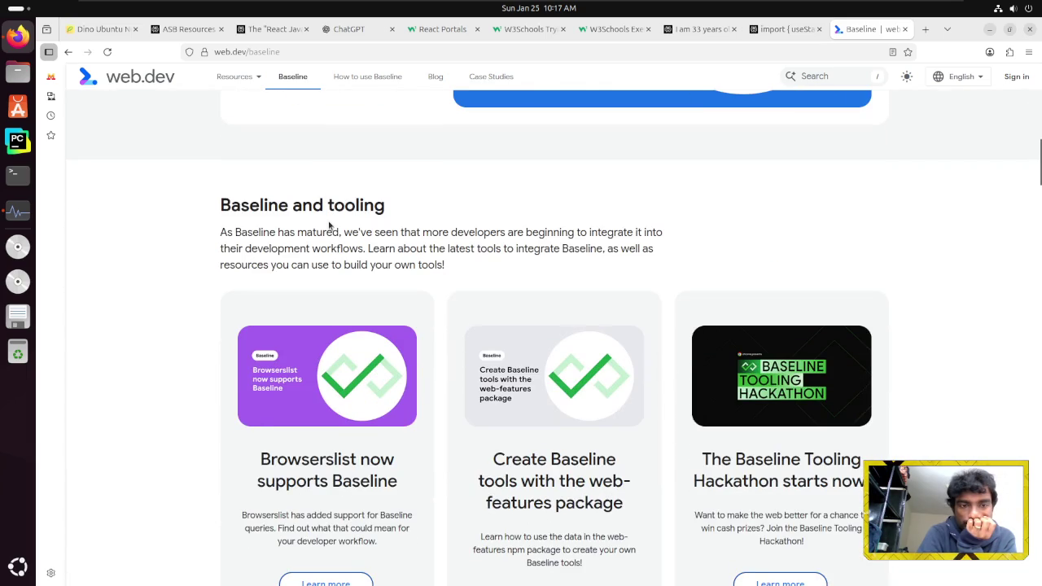
scroll(330, 226, "up", 18)
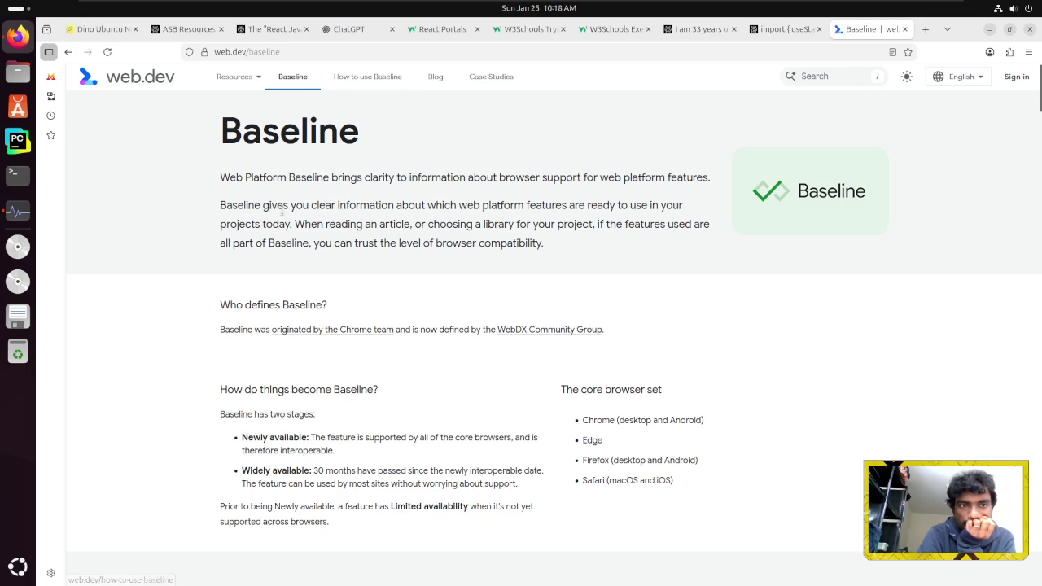
mouse_move(227, 206)
left_mouse_down()
mouse_move(553, 233)
mouse_move(570, 248)
left_mouse_up()
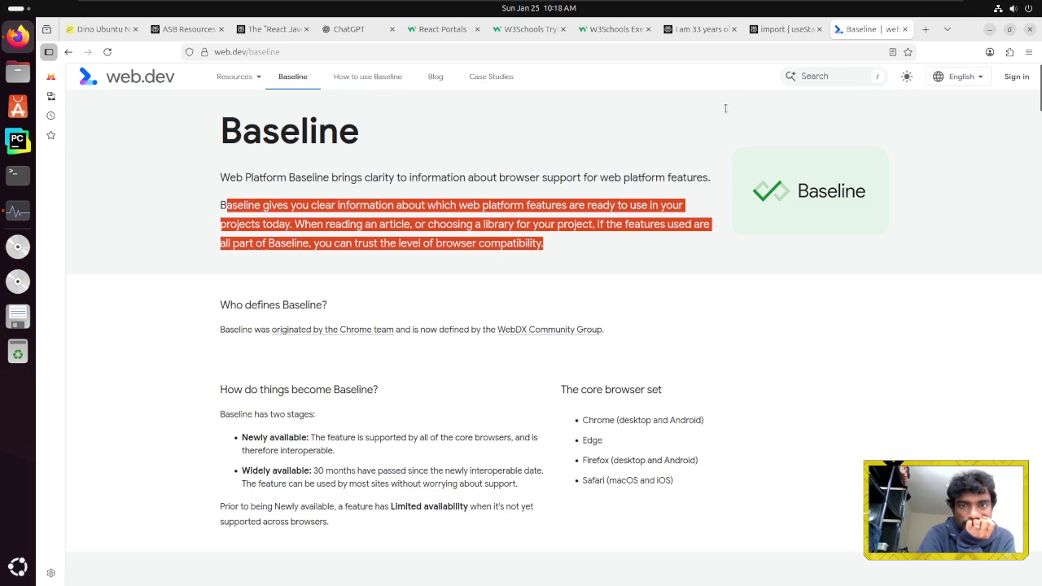
left_click(663, 113)
left_click(529, 29)
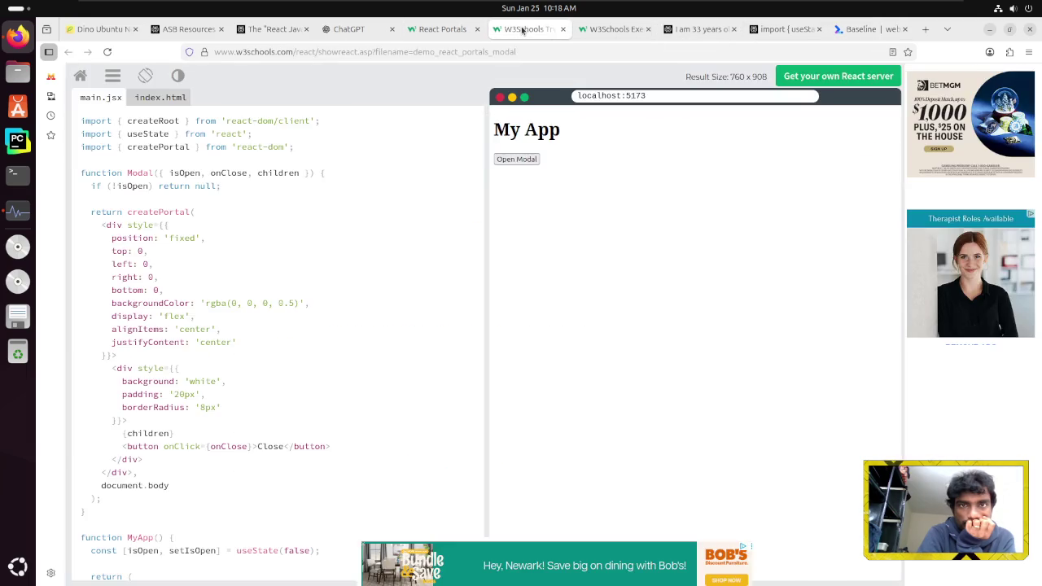
Close the modal demo tab and scroll the React Portals tutorial down to Event Bubbling in Portals
left_click(562, 29)
left_click(453, 30)
scroll(438, 284, "down", 6)
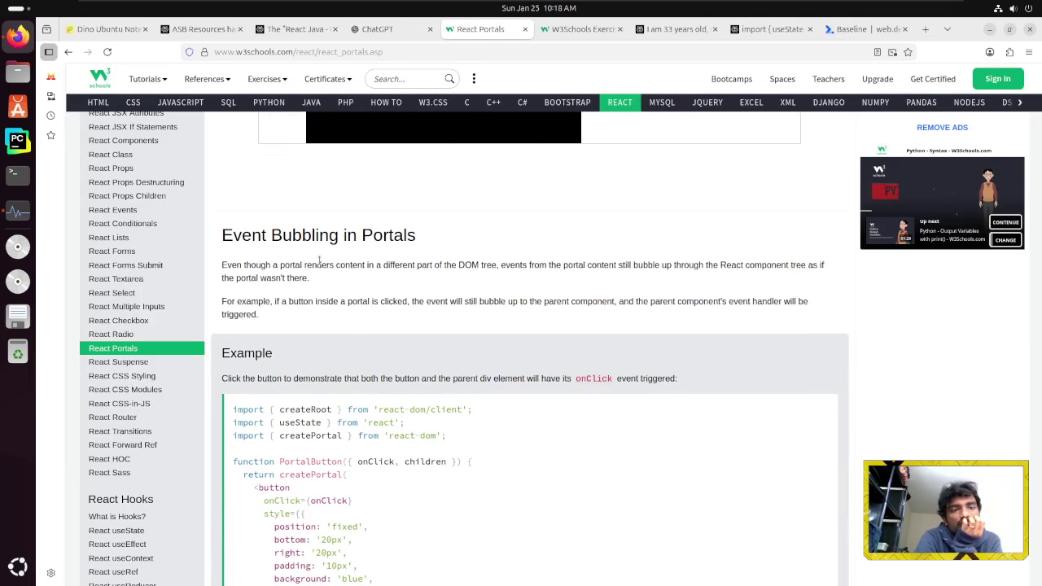
scroll(319, 261, "down", 1)
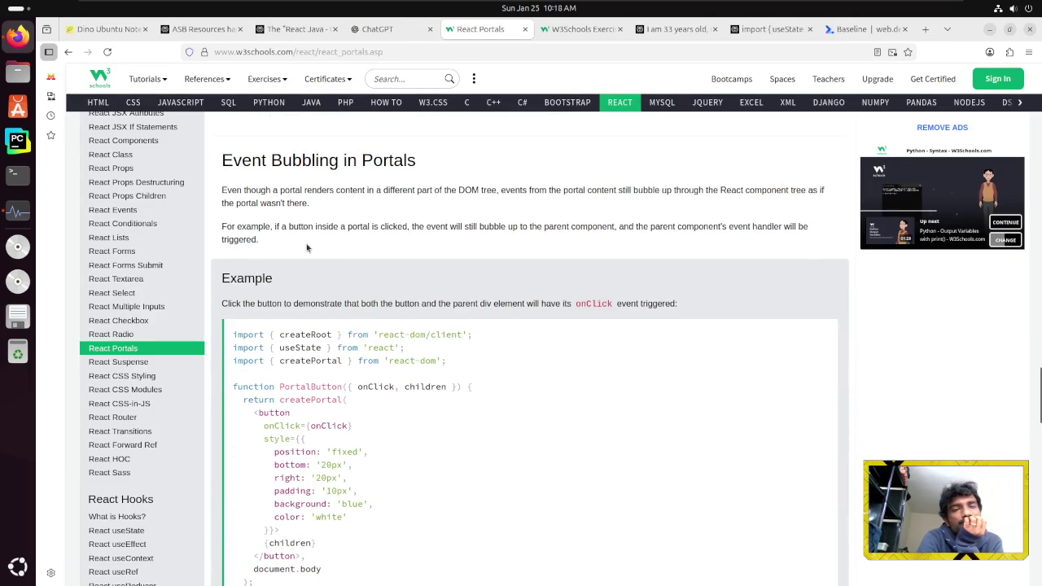
Highlight the event bubbling explanation and the sentence about a button inside a portal
left_click_drag(285, 248, 218, 189)
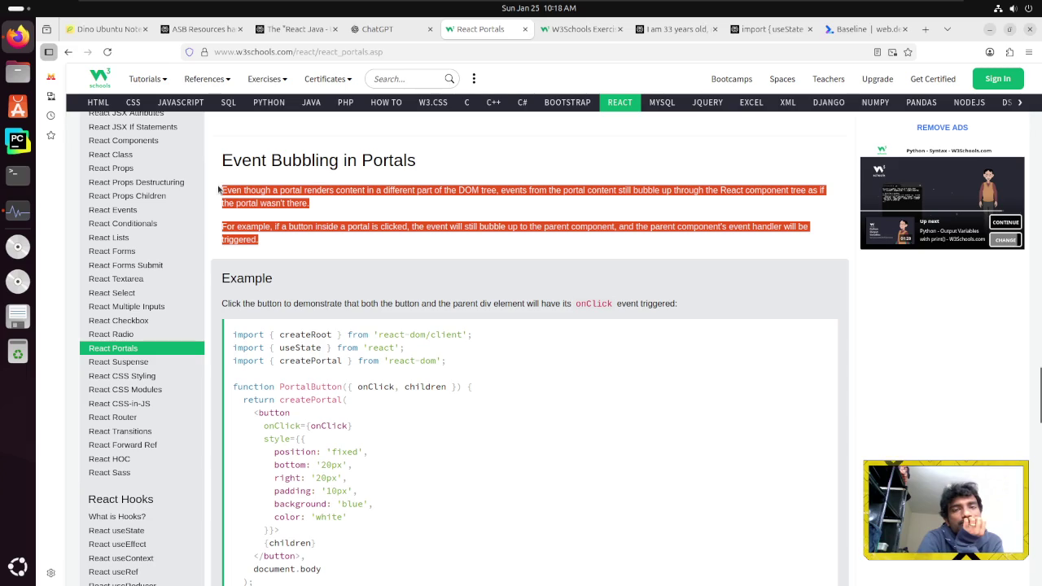
left_click(246, 226)
left_click(337, 245, "shift")
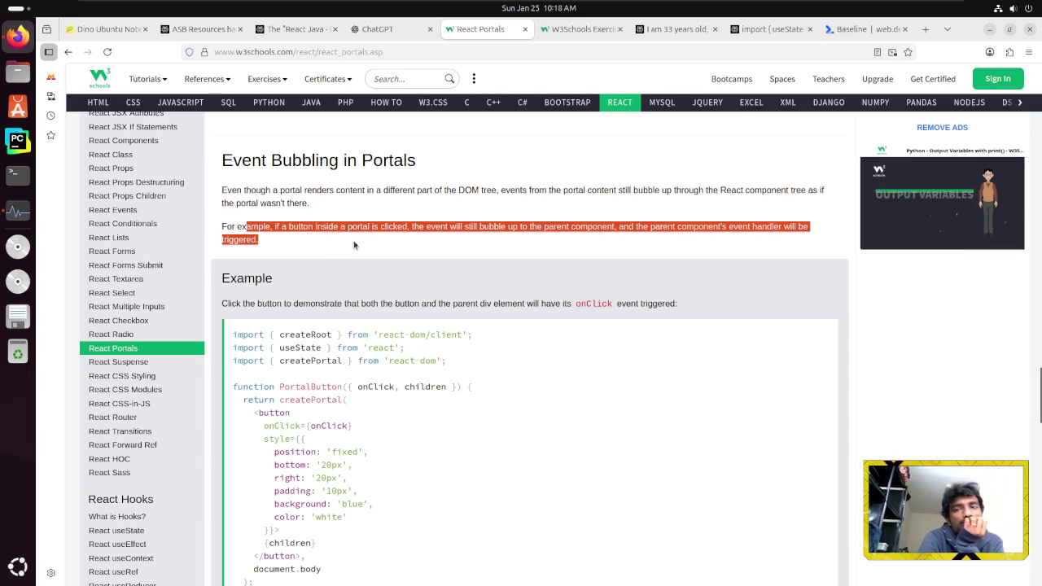
left_click(280, 250)
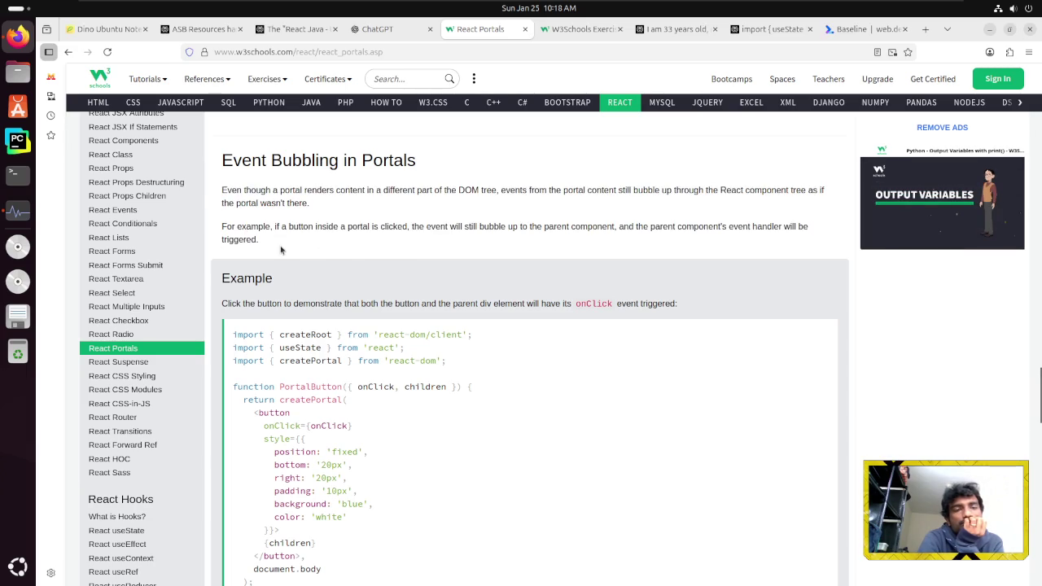
left_click_drag(238, 235, 237, 227)
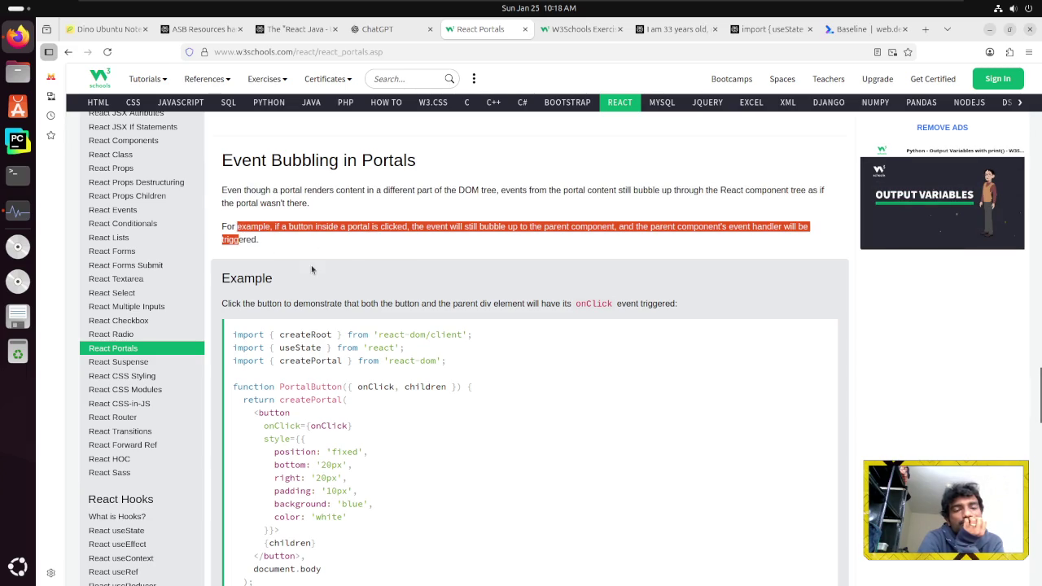
Scroll down to the event bubbling example and run it in a new Tryit editor
scroll(313, 293, "down", 5)
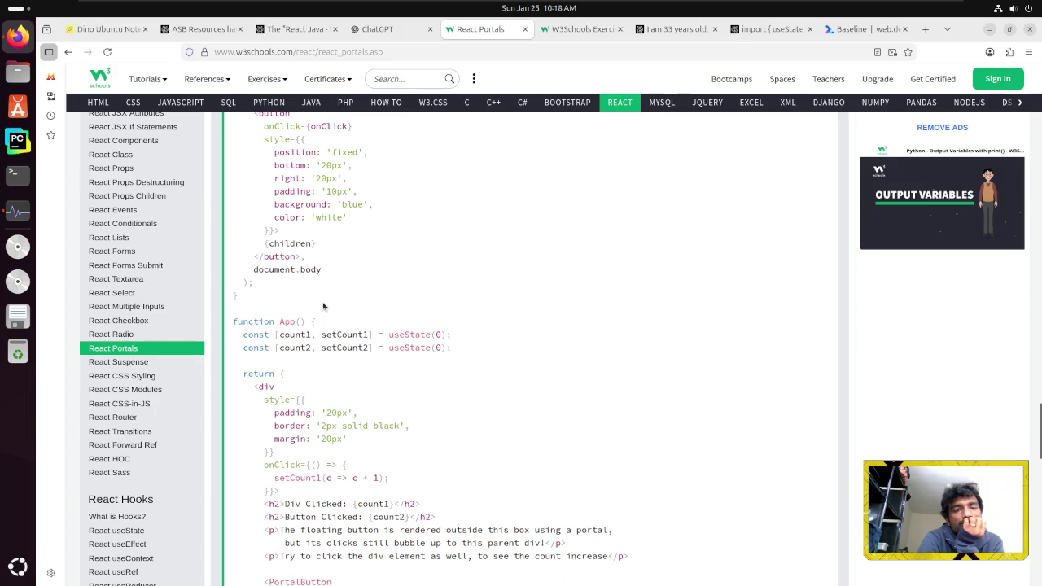
scroll(323, 306, "down", 3)
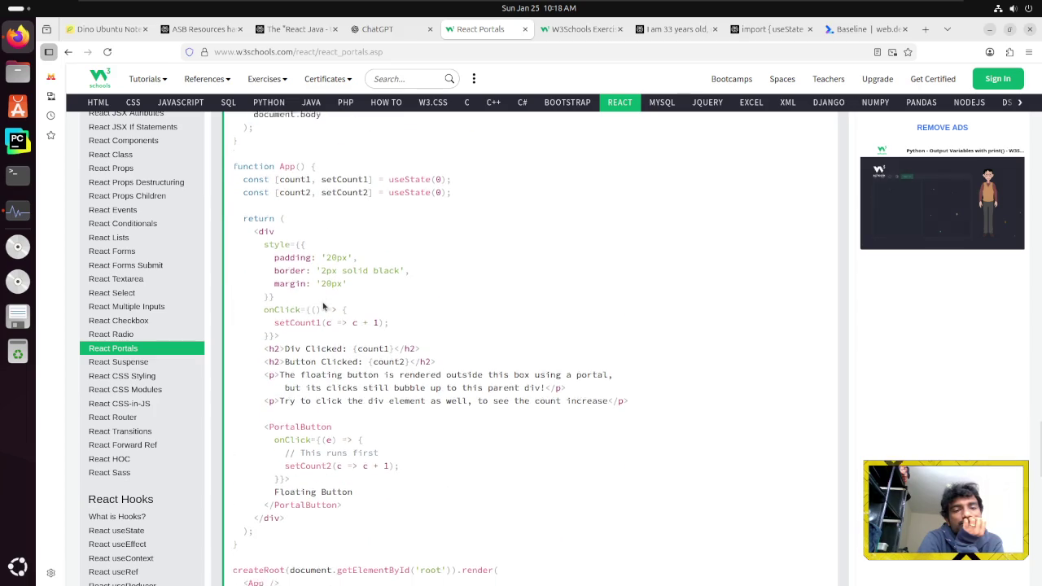
scroll(323, 306, "down", 5)
left_click(260, 410)
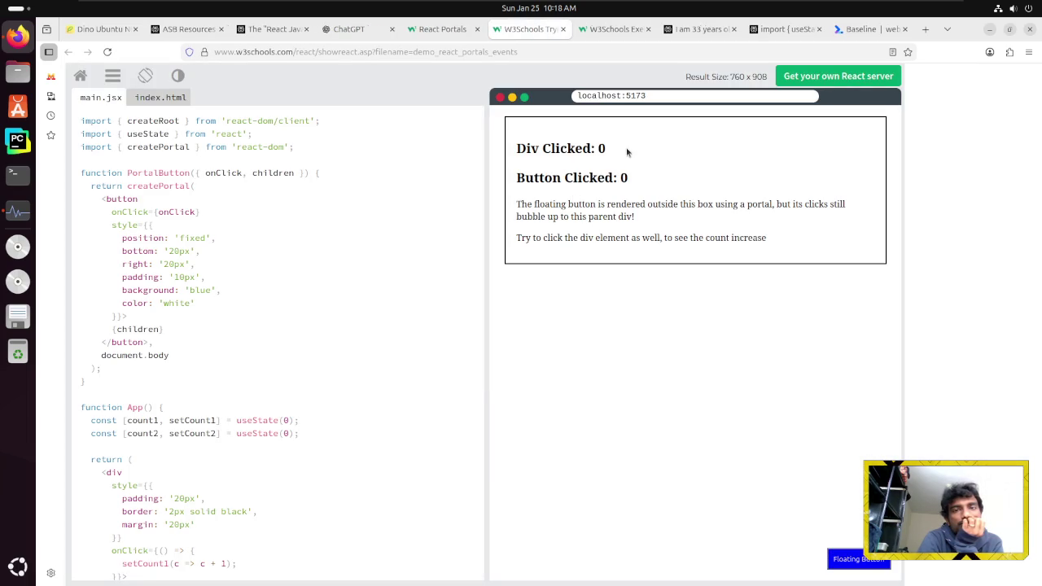
Click the bordered div and the Floating Button to raise the Div Clicked and Button Clicked counters
left_click(627, 148)
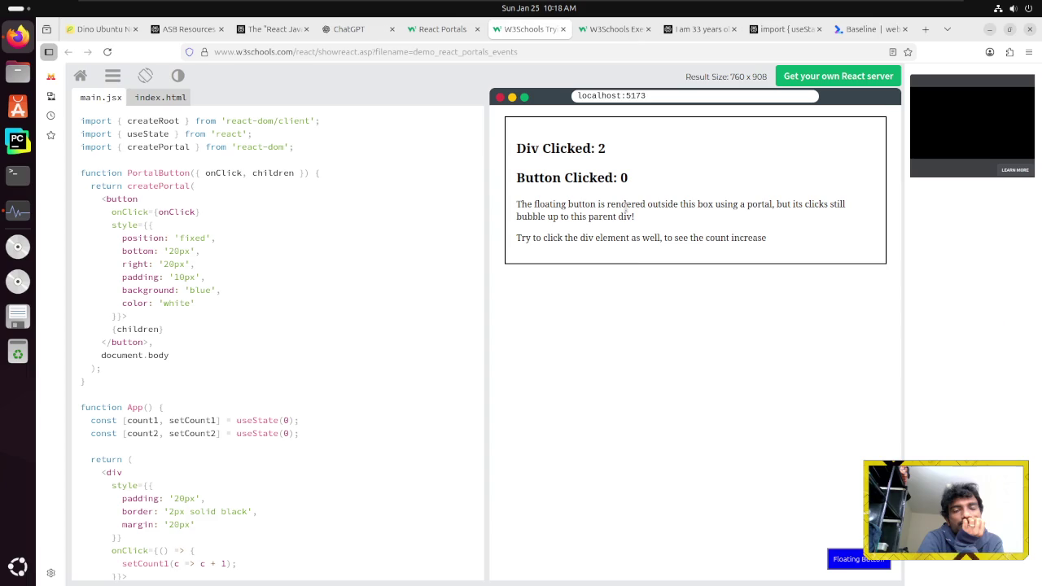
left_click(633, 329)
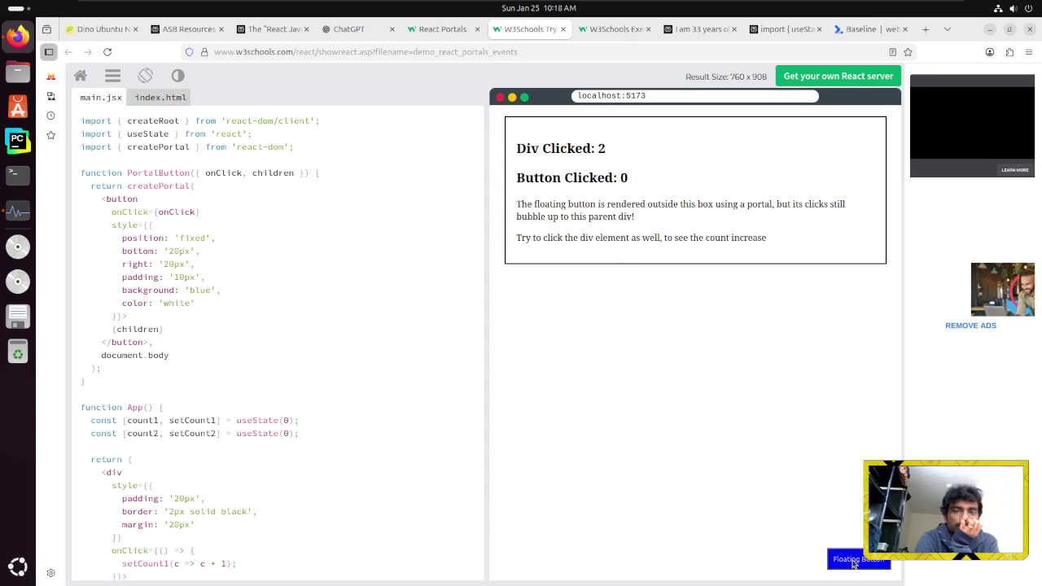
left_click(853, 563)
left_click(853, 564)
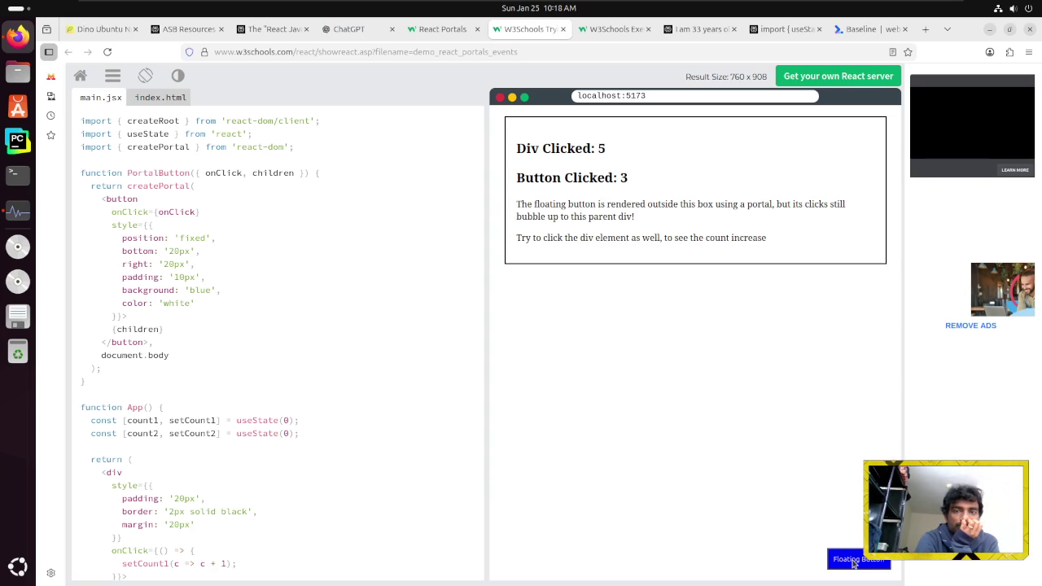
triple_click(718, 204)
left_click(759, 311)
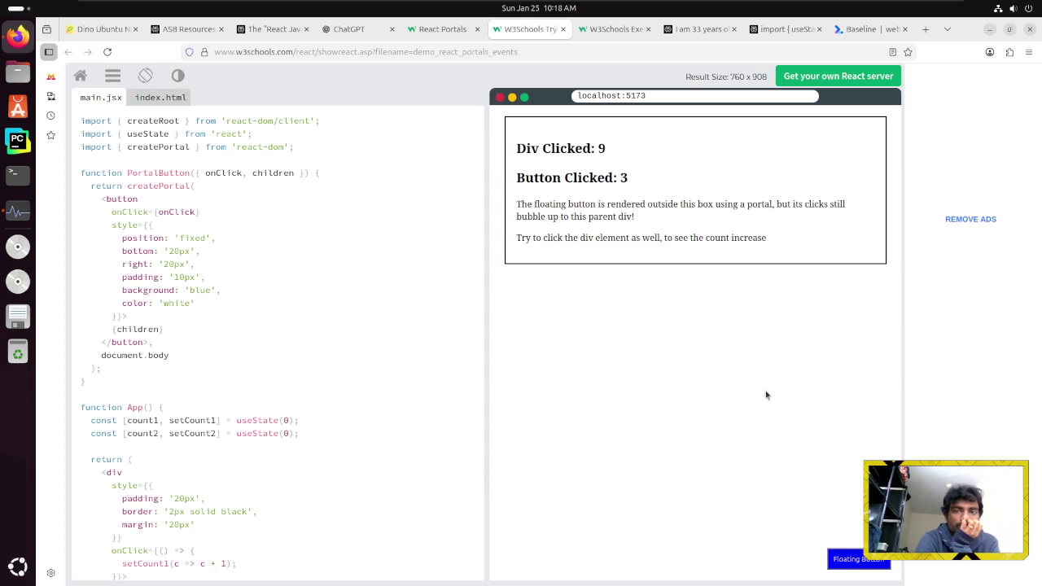
left_click(847, 561)
left_click(847, 560)
Keep clicking the box and Floating Button so both counters climb, then close the demo
triple_click(744, 187)
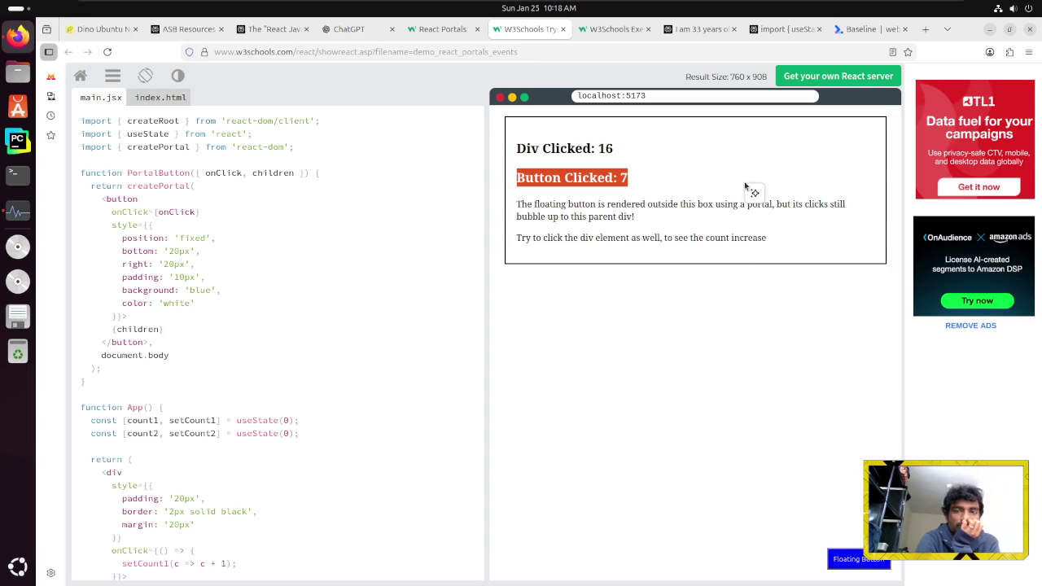
left_click(691, 180)
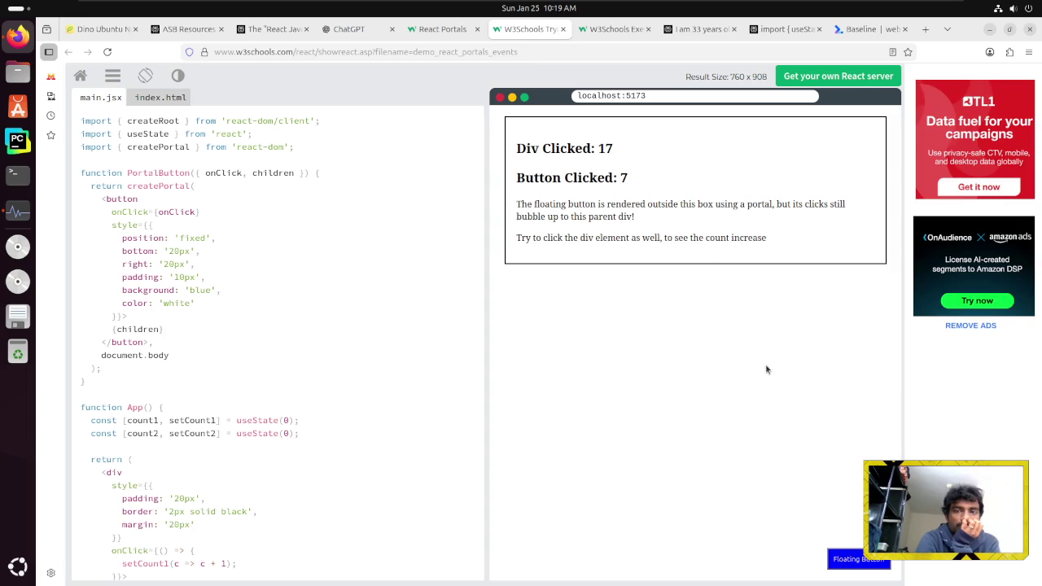
double_click(851, 562)
triple_click(851, 562)
double_click(851, 562)
left_click(851, 562)
left_click(562, 29)
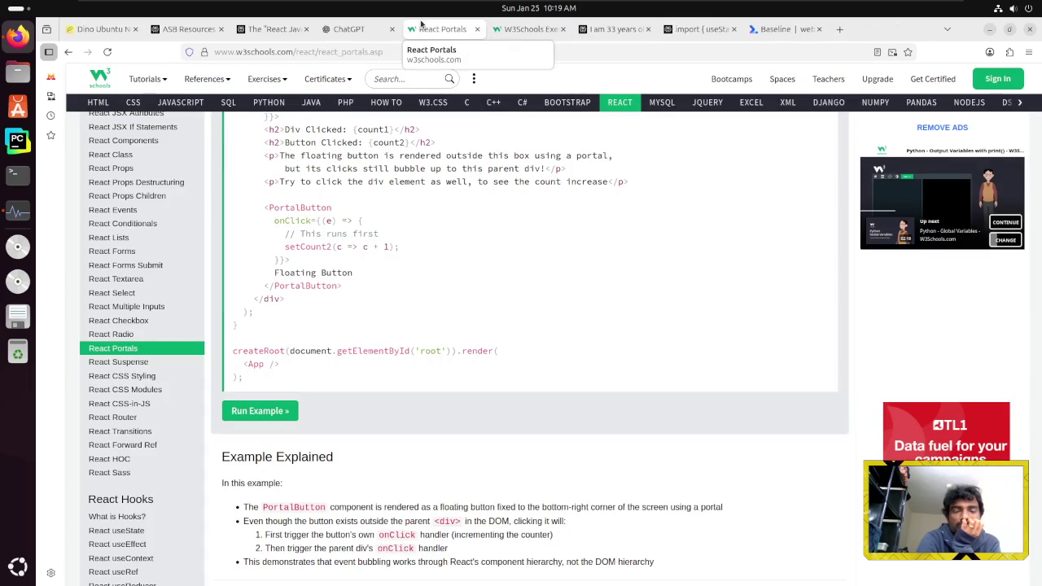
scroll(345, 269, "up", 3)
scroll(345, 269, "down", 6)
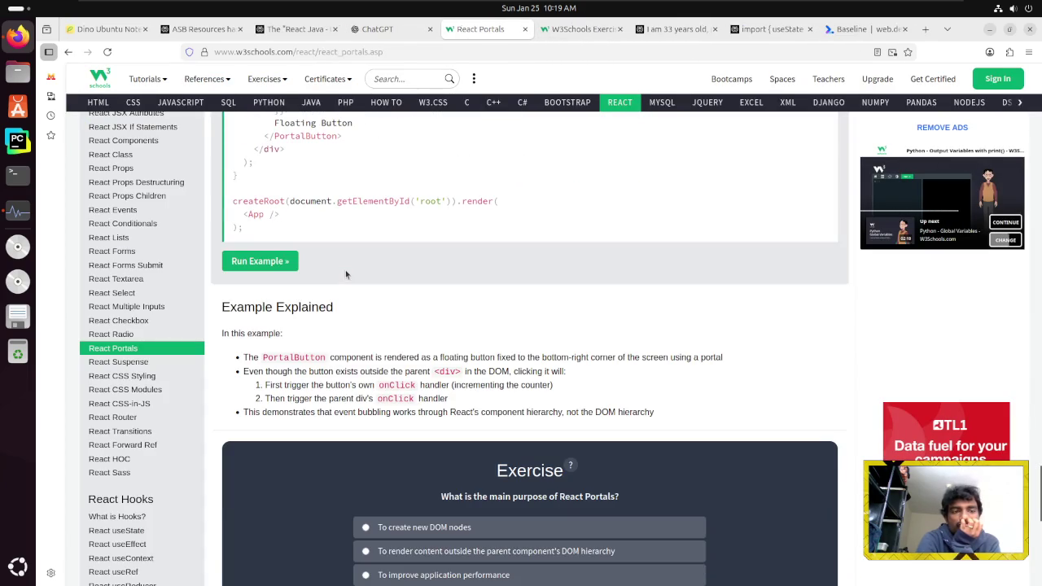
scroll(345, 273, "down", 3)
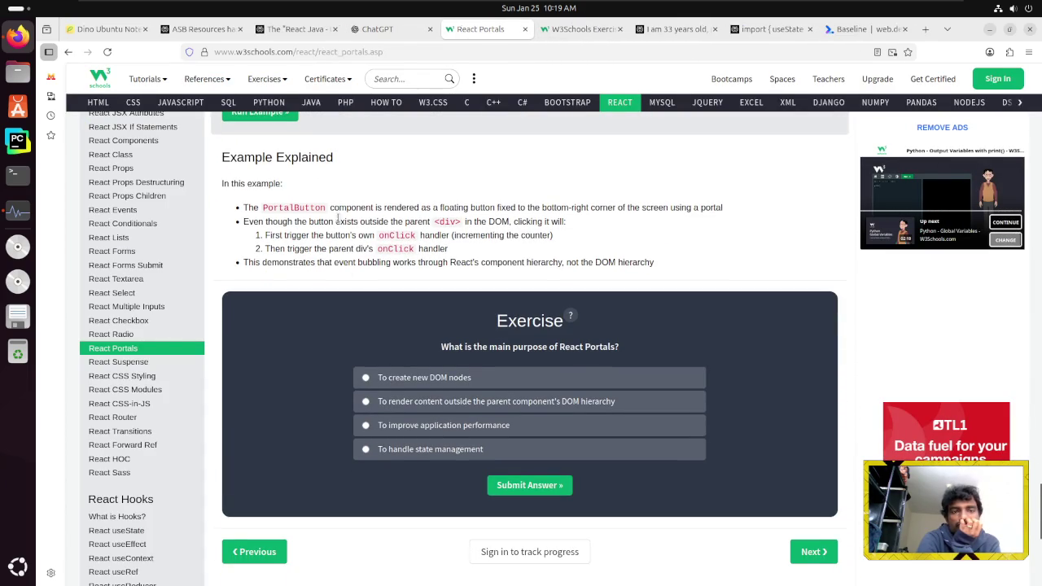
scroll(368, 213, "up", 6)
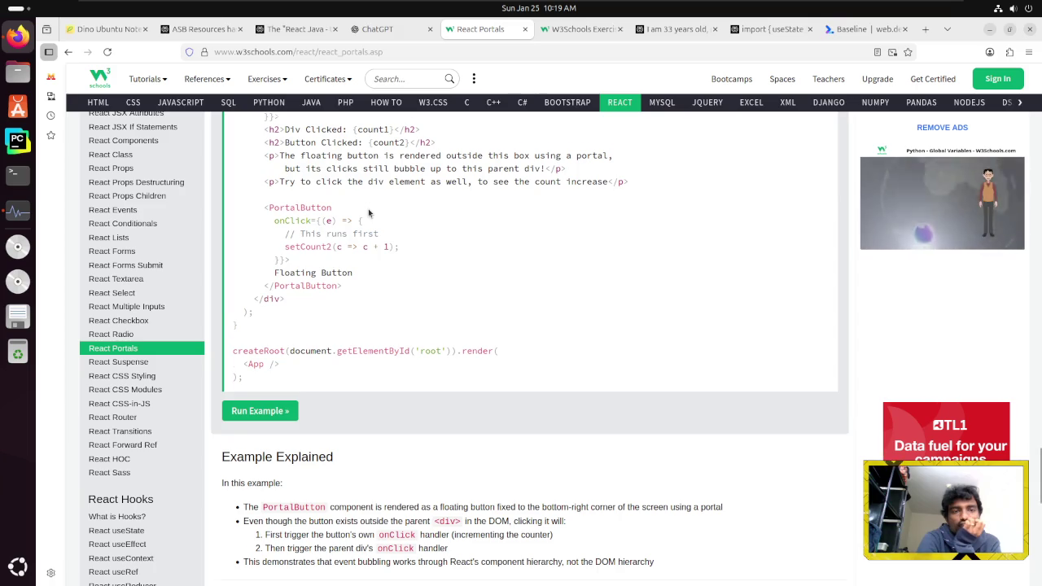
scroll(372, 220, "down", 4)
scroll(366, 236, "down", 1)
scroll(357, 277, "up", 2)
scroll(357, 277, "up", 3)
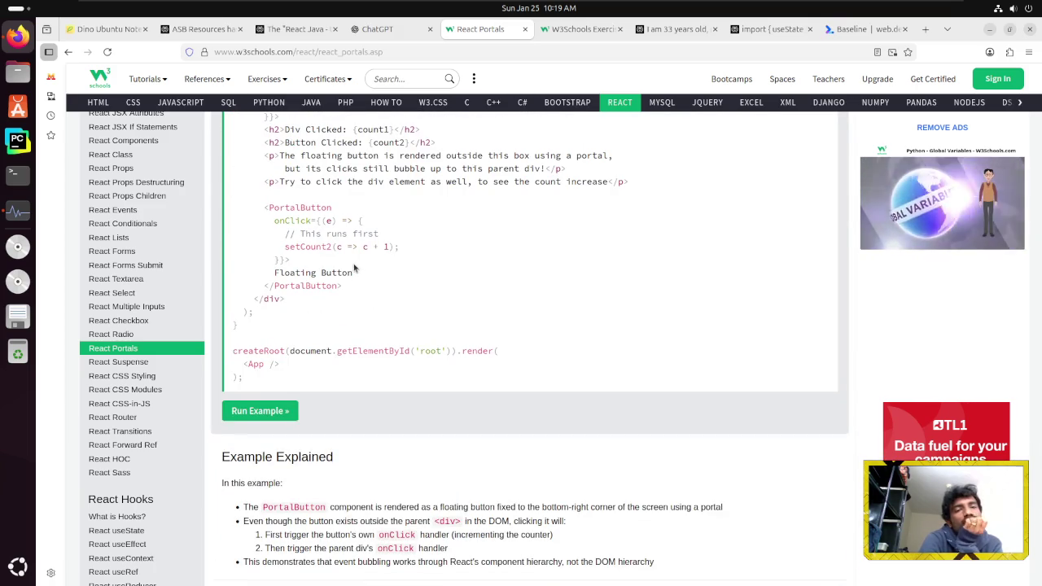
scroll(354, 268, "up", 3)
scroll(354, 263, "up", 2)
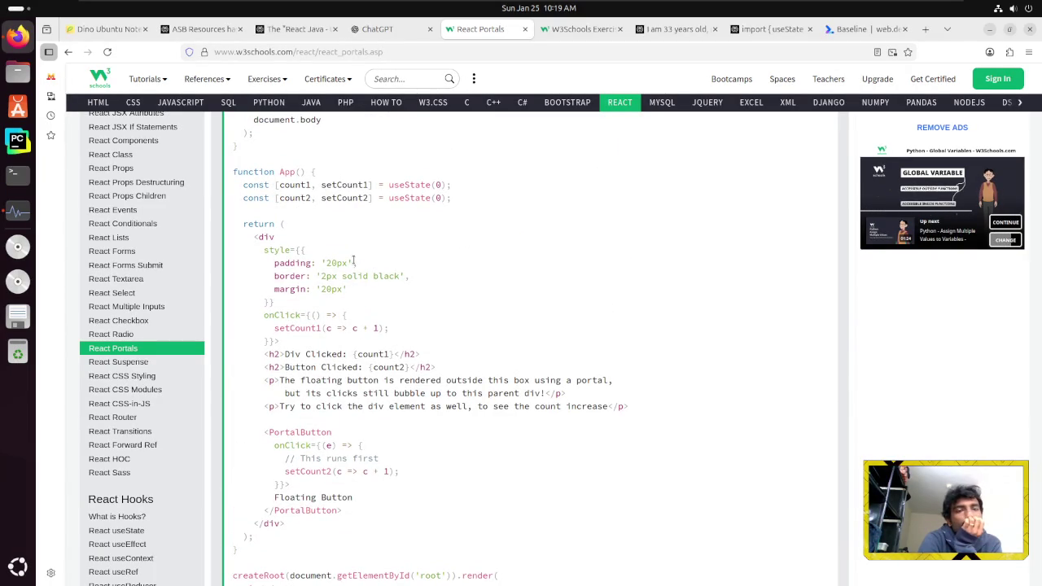
scroll(355, 261, "up", 2)
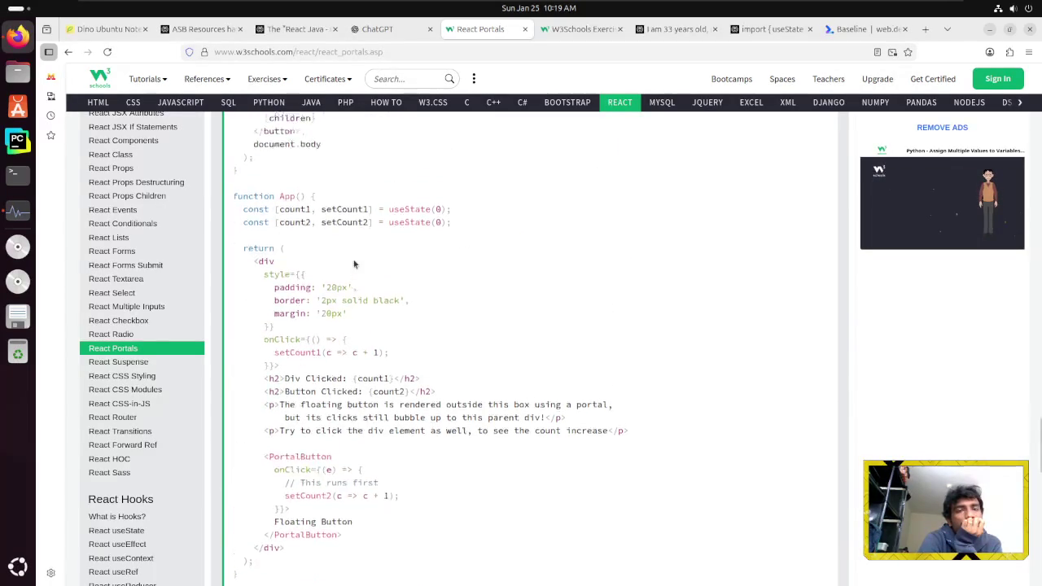
scroll(358, 261, "up", 6)
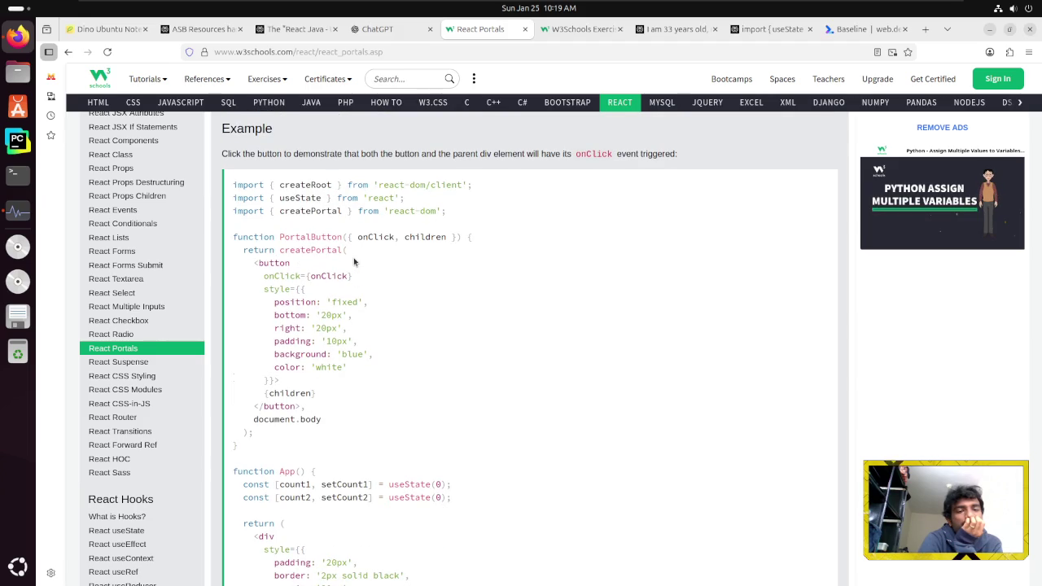
scroll(354, 261, "down", 4)
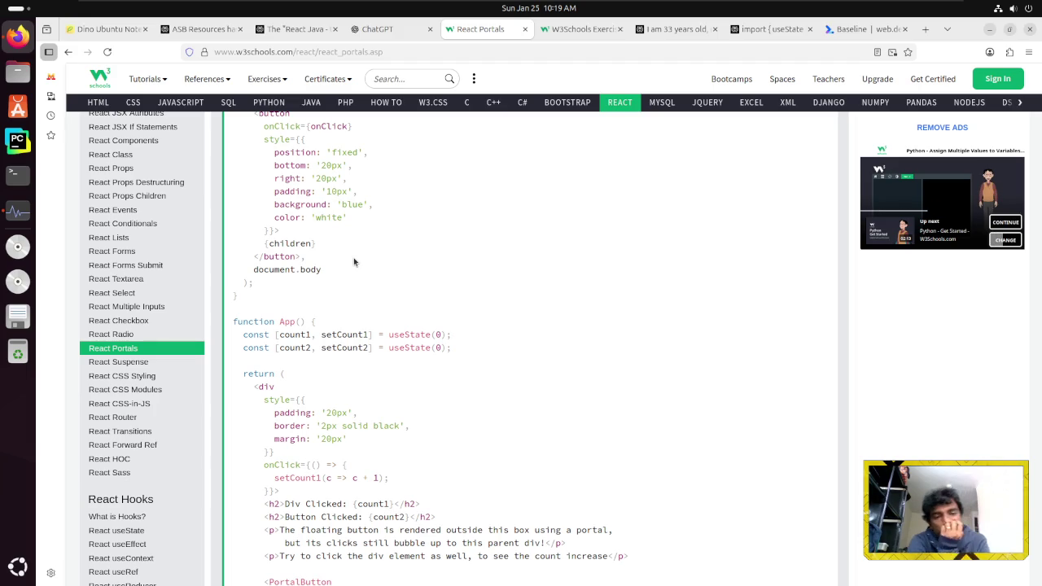
scroll(353, 257, "down", 6)
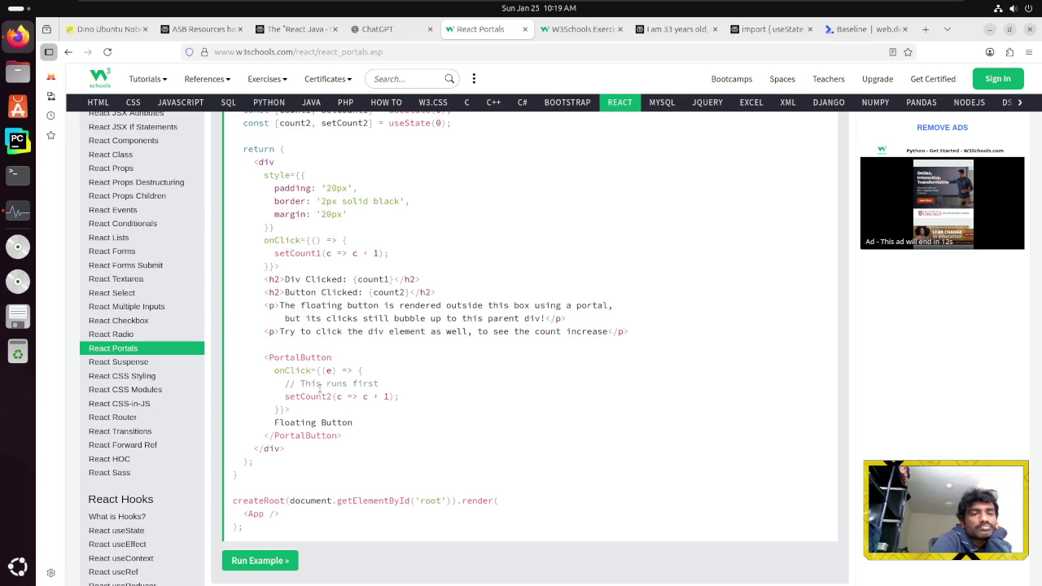
scroll(470, 458, "down", 4)
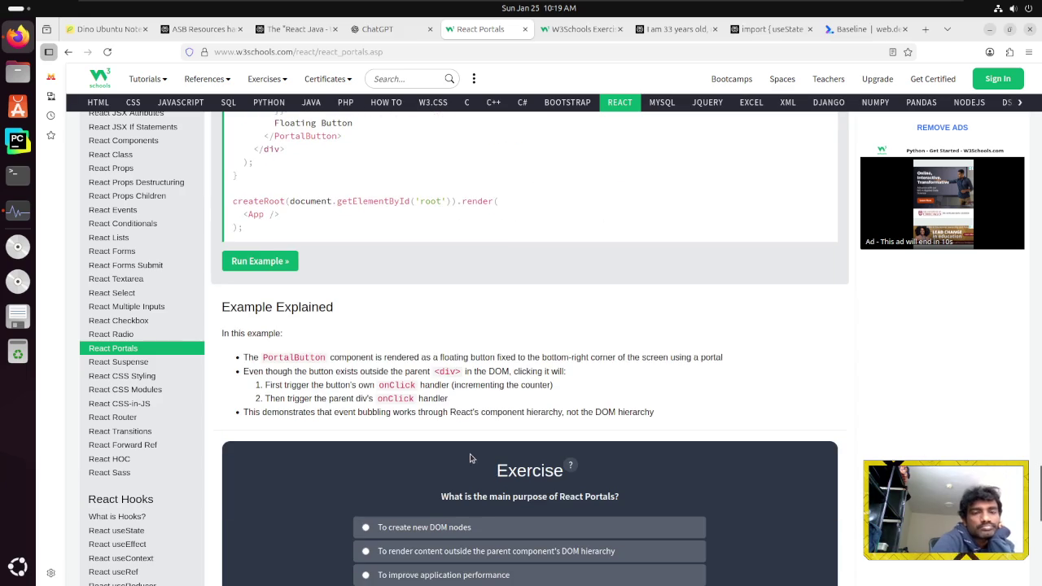
scroll(333, 391, "down", 3)
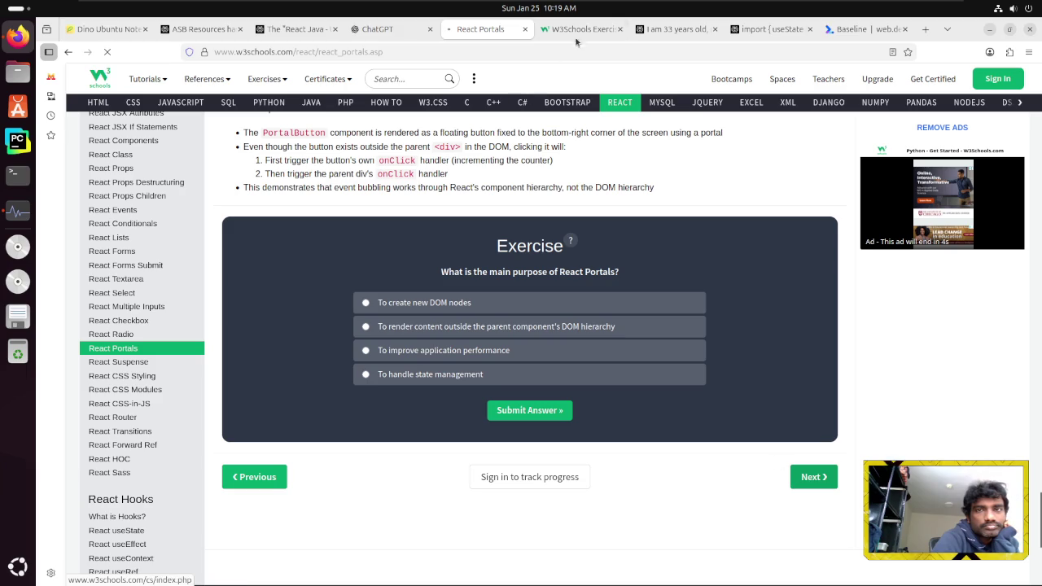
Answer the first question with 'rendering outside the parent DOM hierarchy' and move on
key("ctrl+Tab")
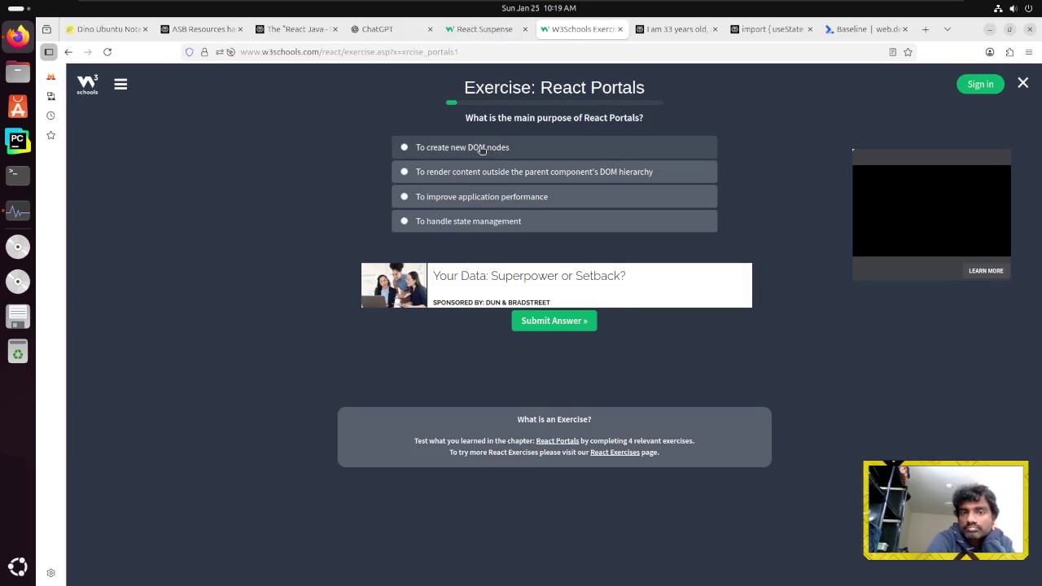
left_click(479, 181)
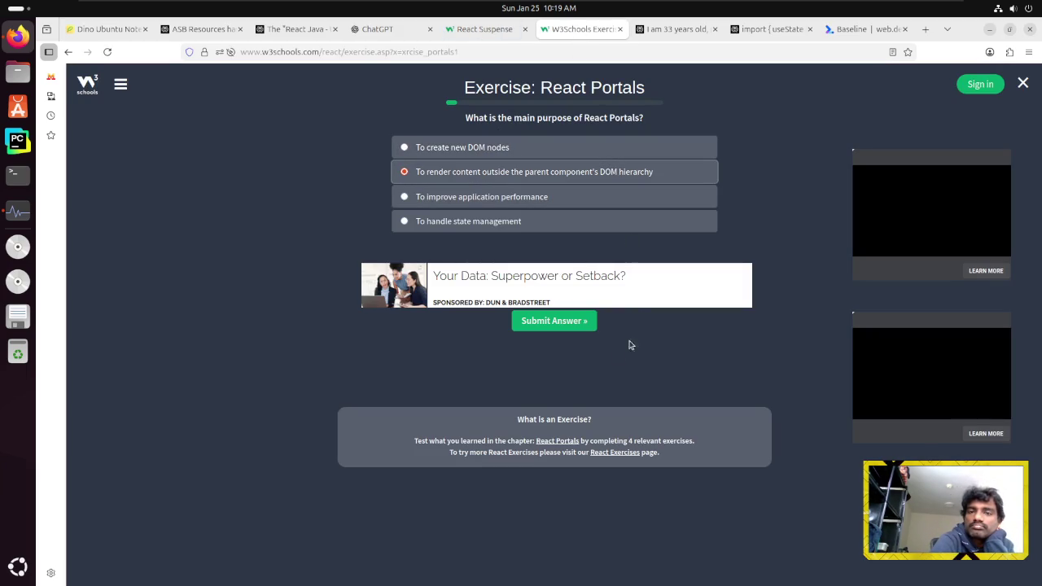
left_click(570, 322)
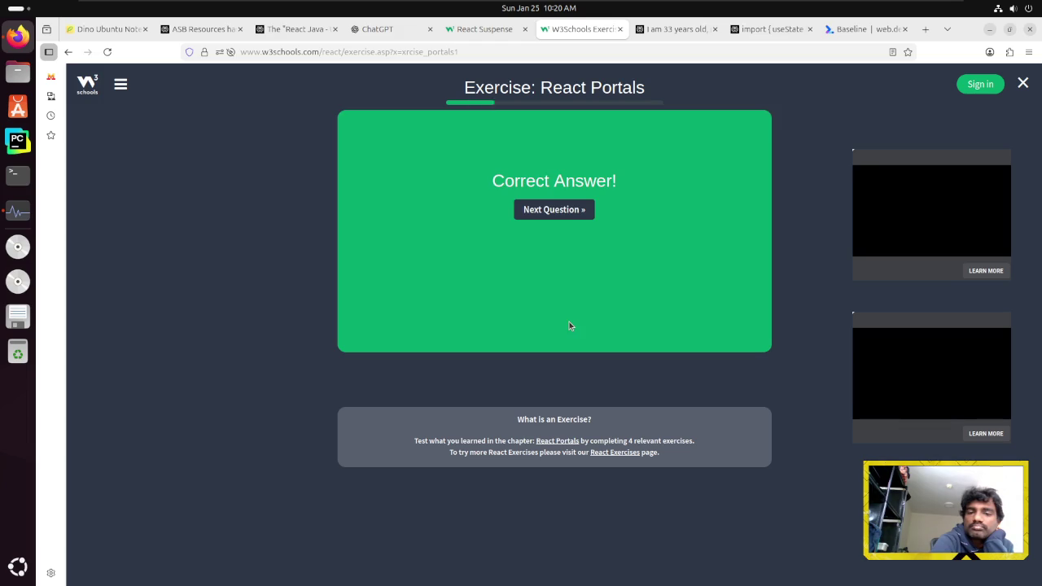
left_click(552, 208)
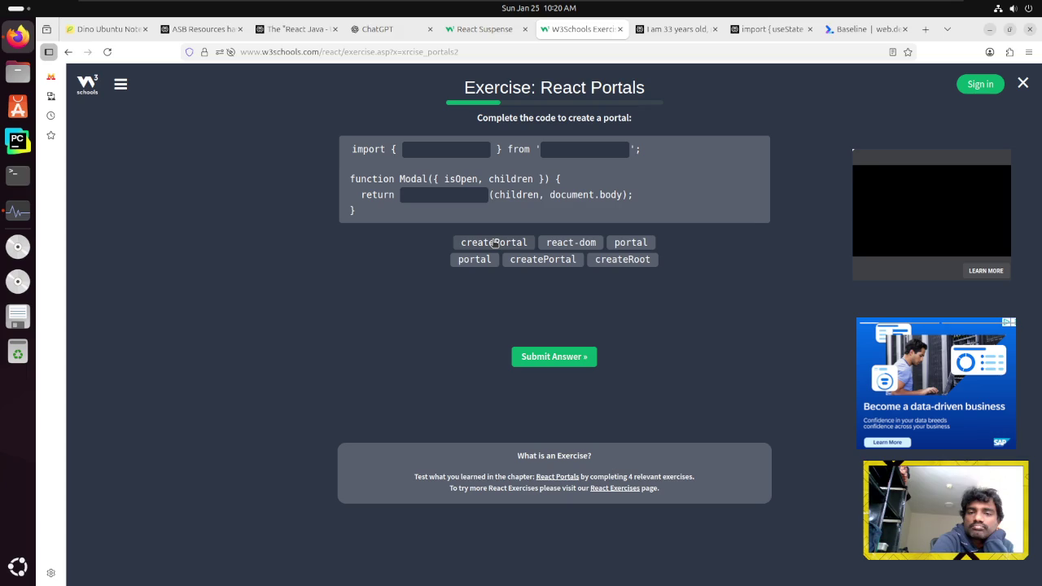
Fill the code blanks with portal, react-dom and portal and submit, getting Wrong Answer
left_click(637, 244)
left_click(570, 243)
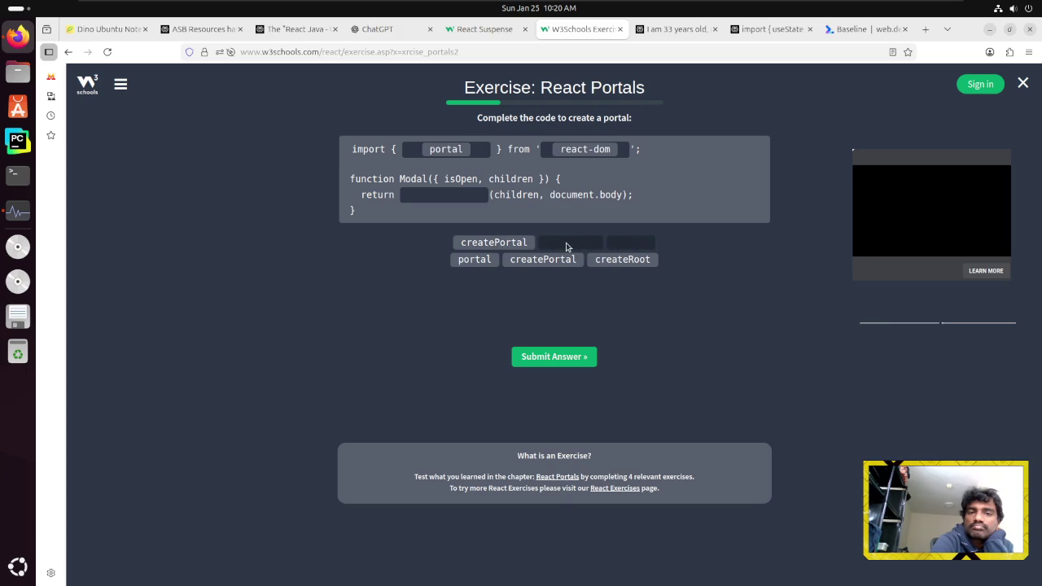
left_click(476, 260)
left_click(556, 360)
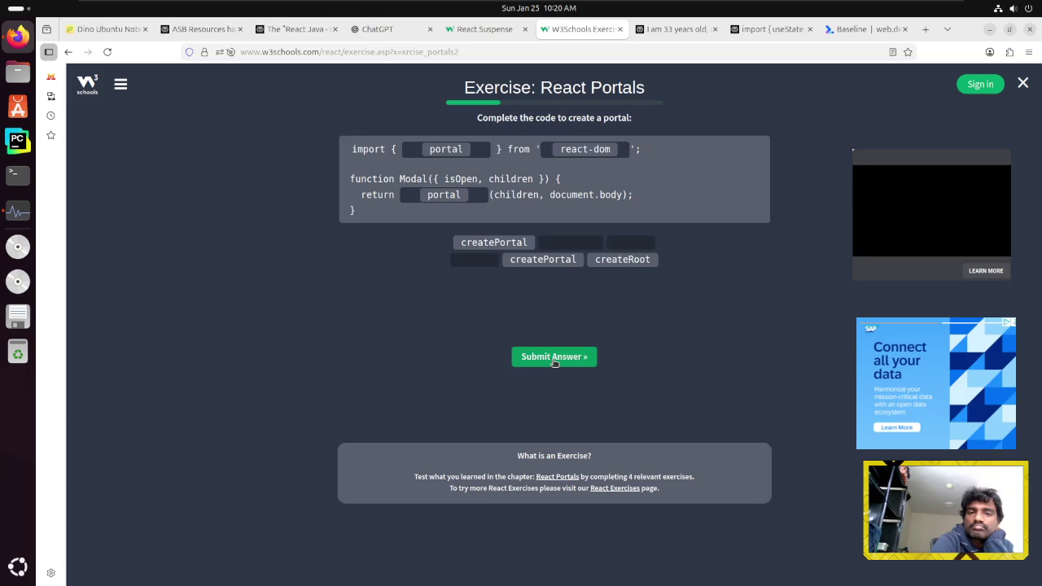
Check the tutorial's Example code for how createPortal is imported from react-dom, then return to the exercise
left_click(486, 29)
left_click(69, 51)
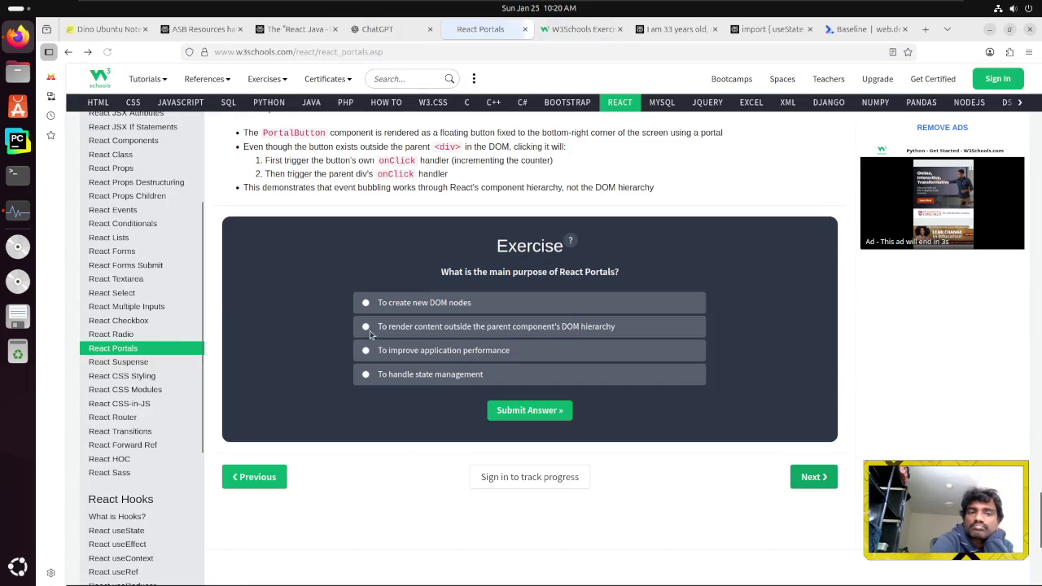
scroll(369, 335, "up", 5)
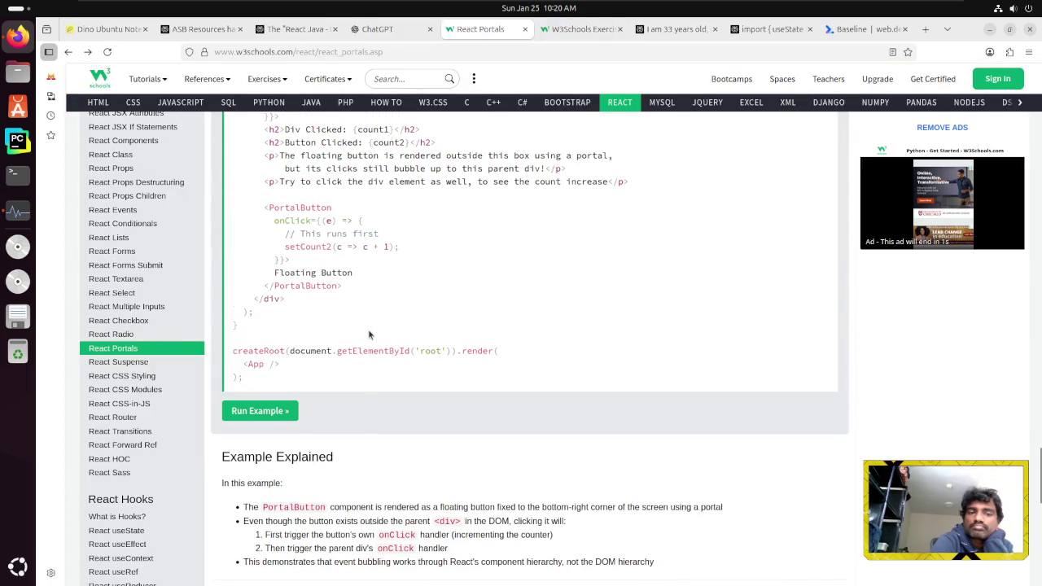
scroll(369, 334, "up", 3)
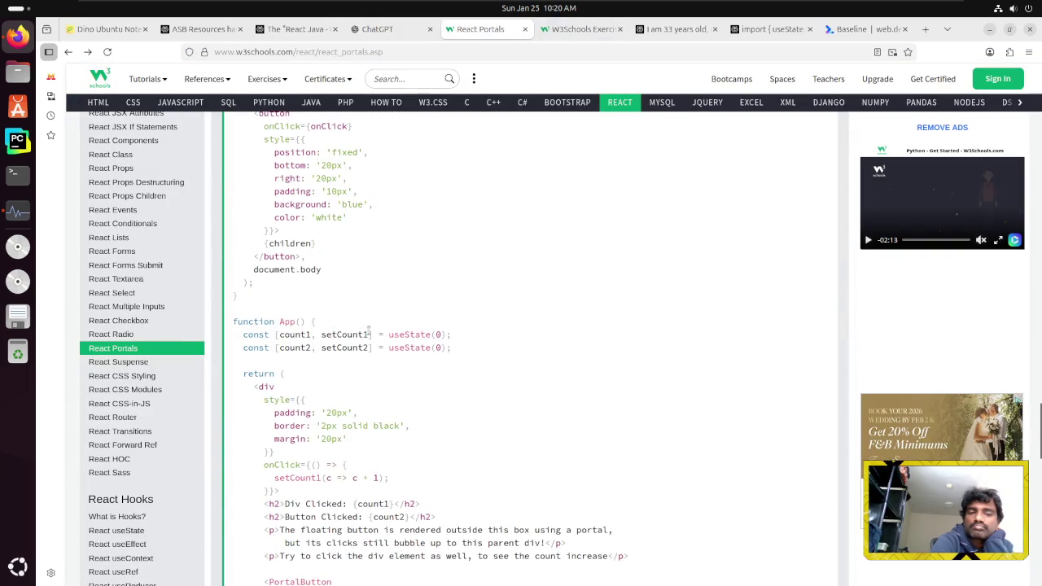
scroll(369, 332, "up", 4)
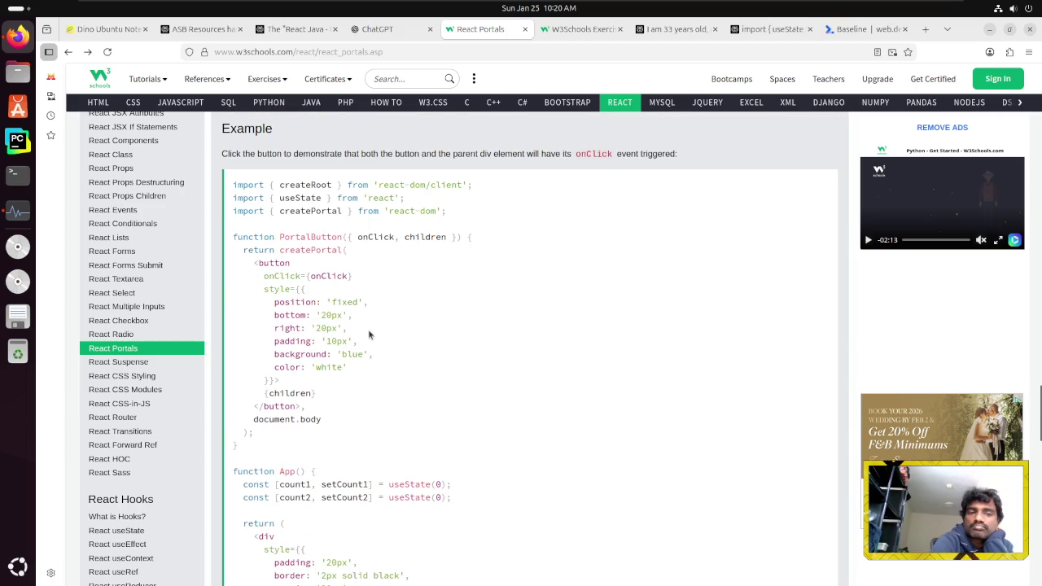
left_click(570, 31)
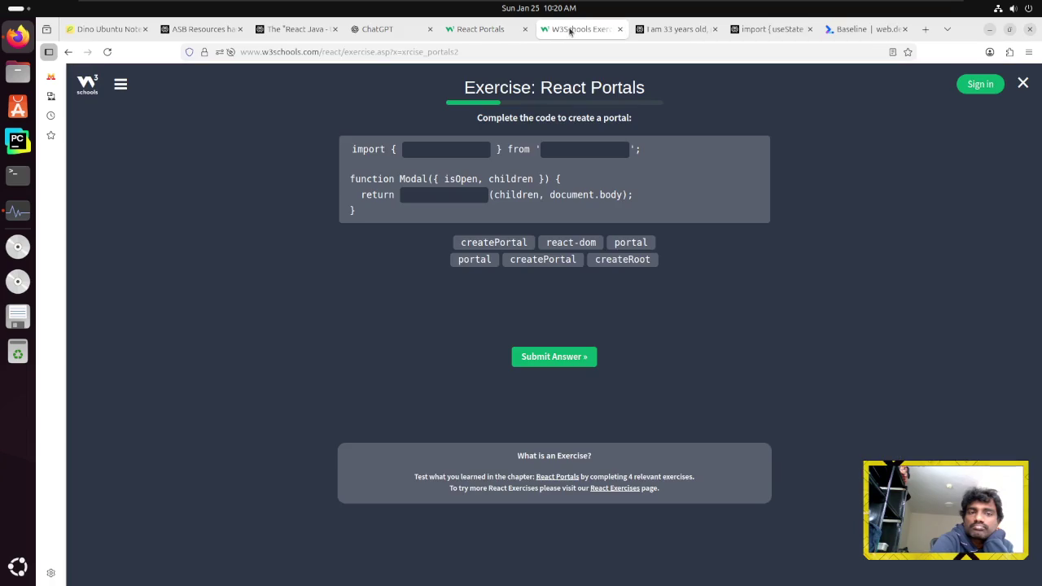
Fill the blanks with createPortal, react-dom and createPortal, submit, and advance
left_click(511, 244)
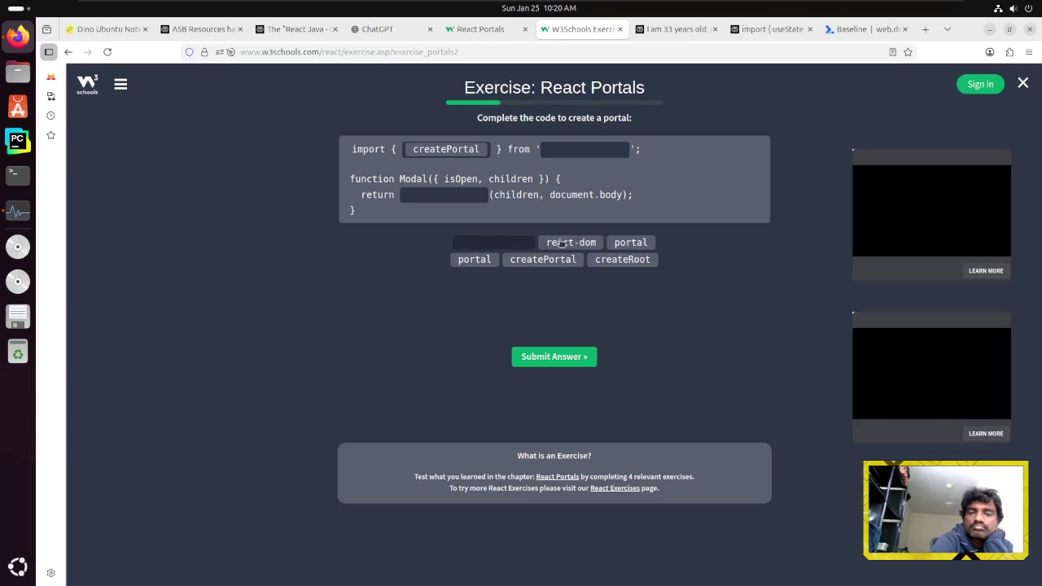
left_click(588, 242)
left_click(543, 258)
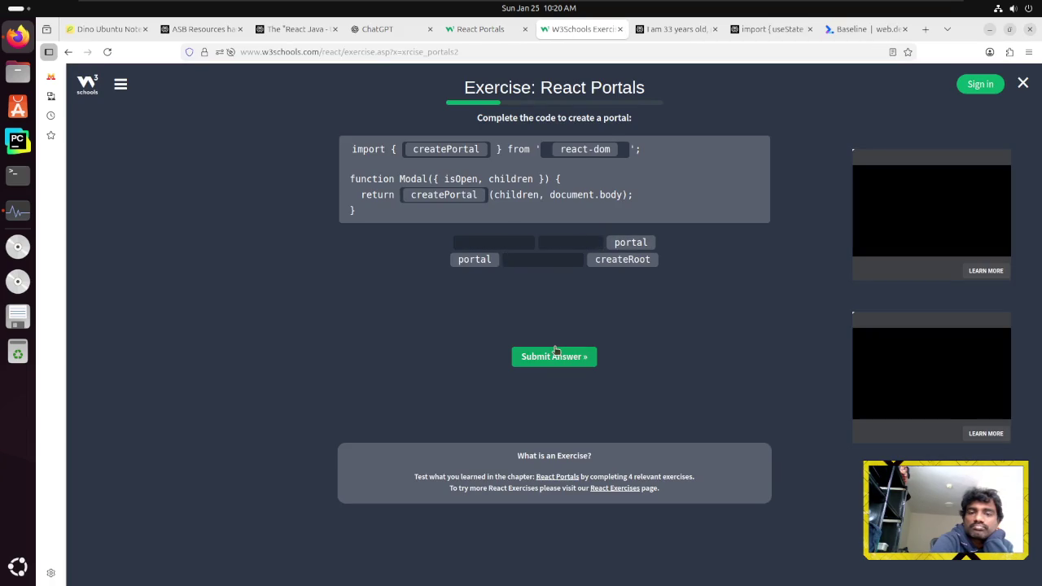
left_click(554, 356)
left_click(553, 217)
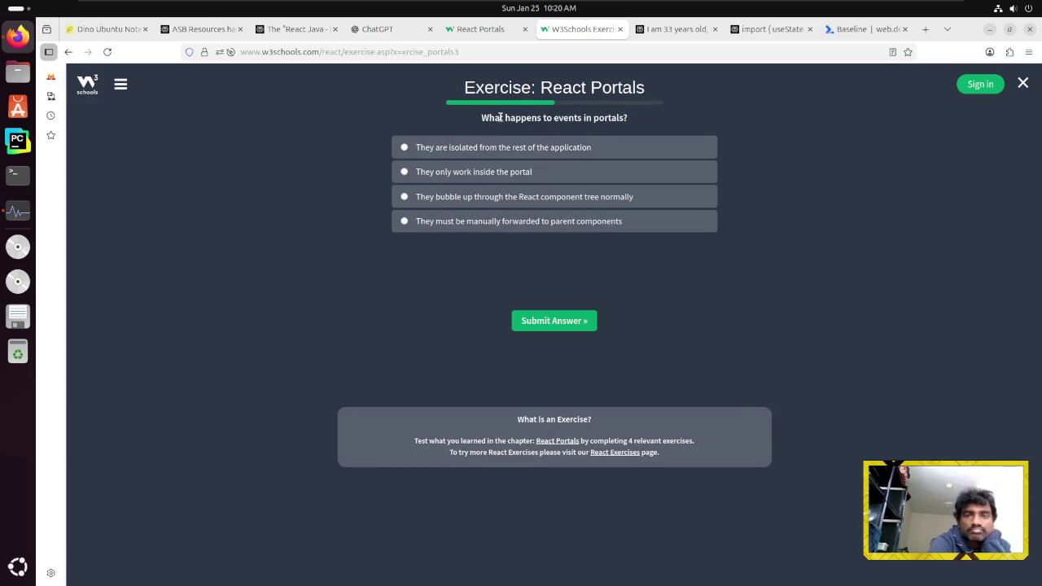
Answer the portal events question with 'events bubble up the React tree' and continue
left_click_drag(505, 118, 604, 118)
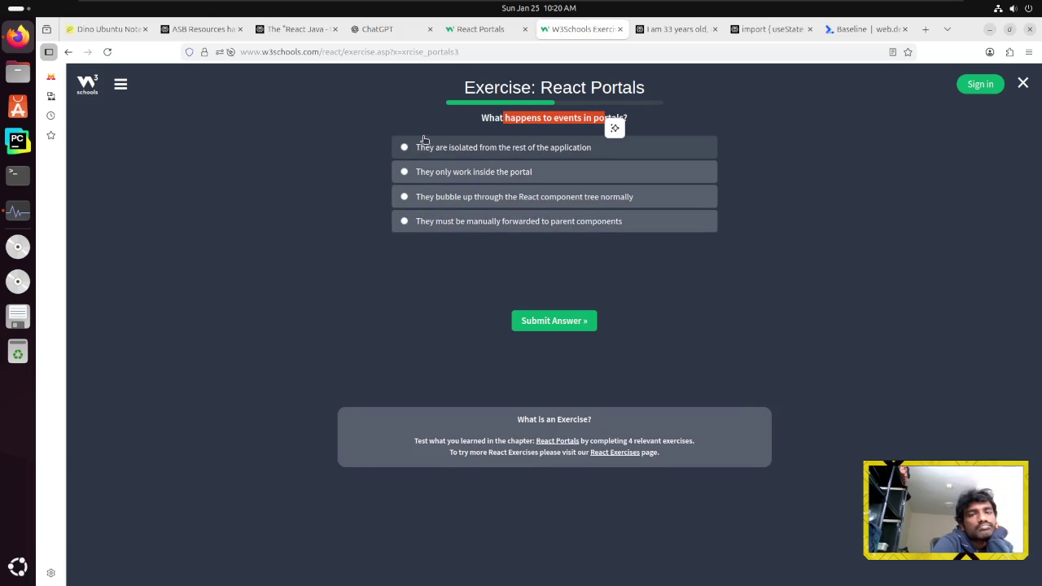
left_click(426, 200)
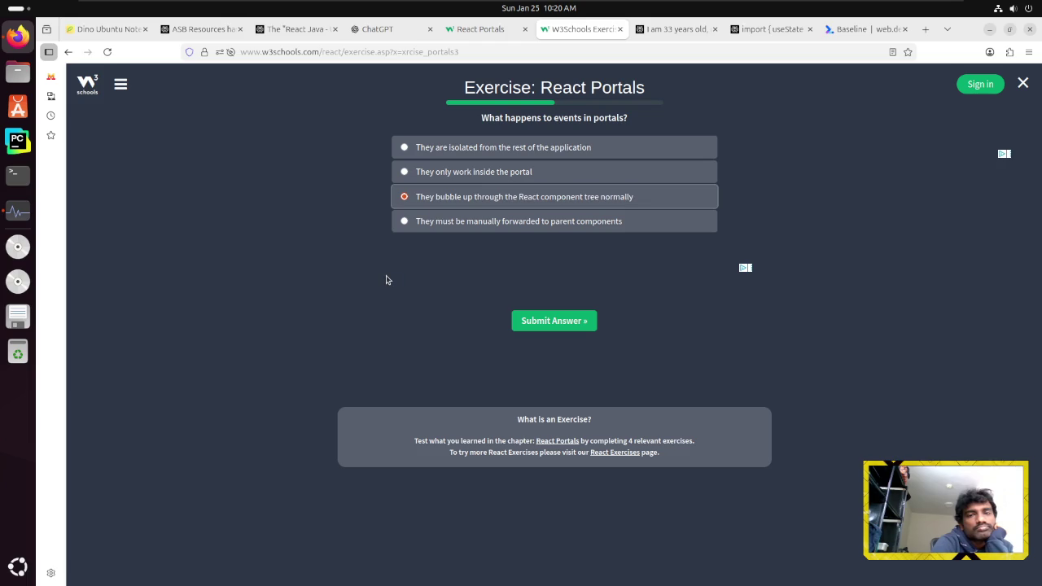
left_click(578, 326)
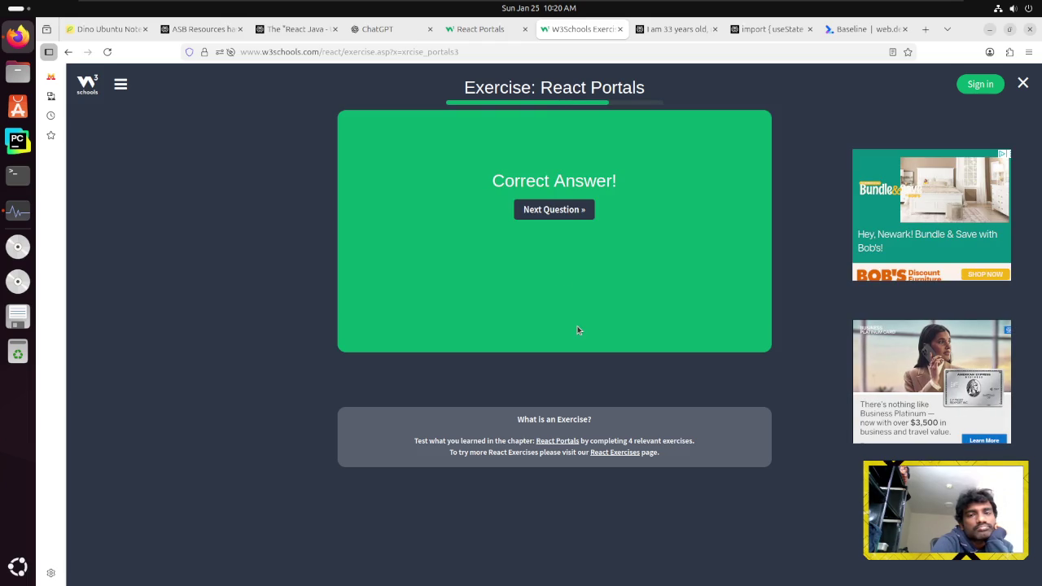
left_click(553, 208)
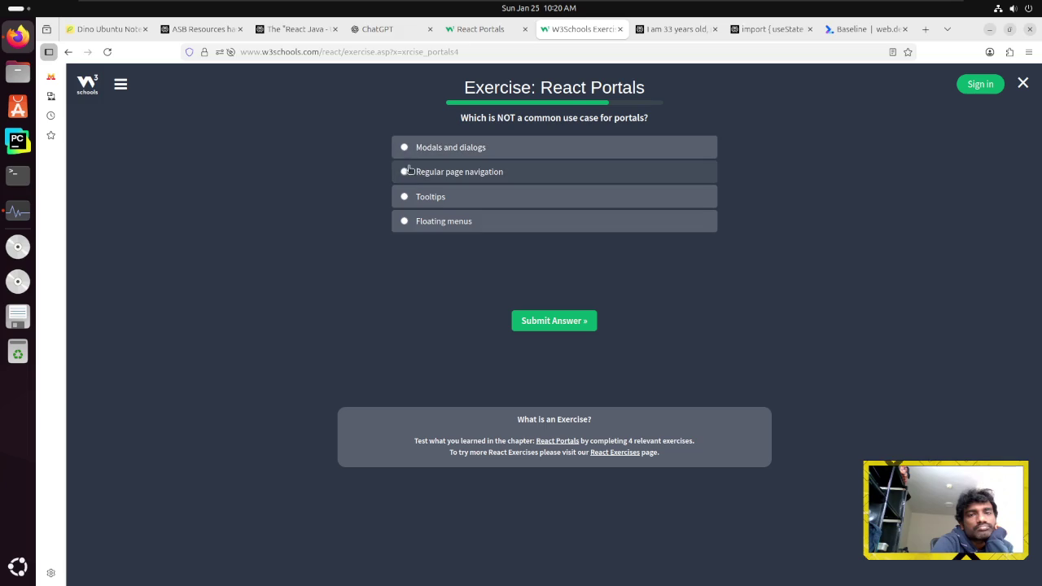
Choose 'Regular page navigation' as the non-use case, submit, and finish the exercise set
left_click(493, 173)
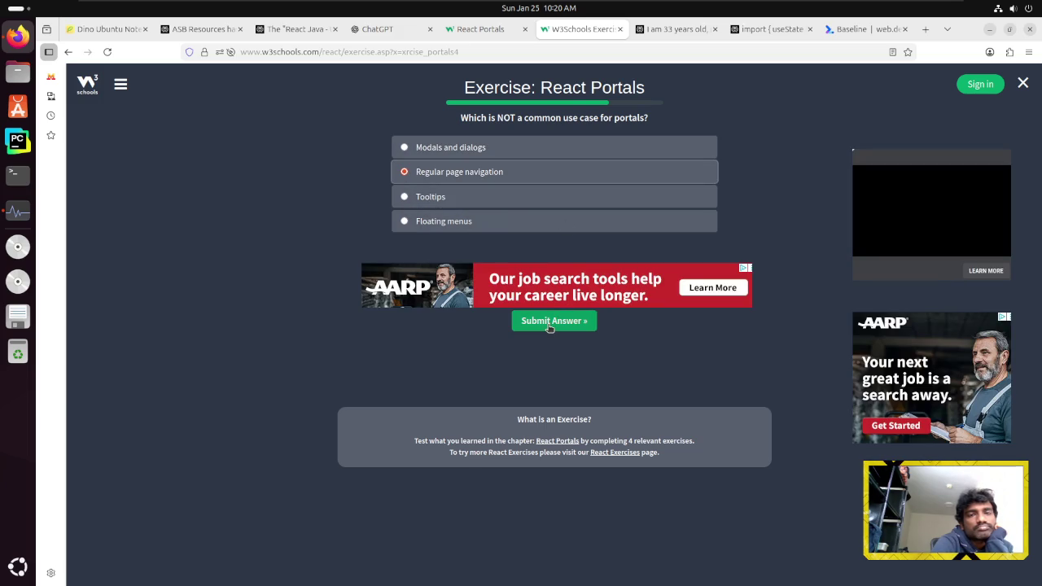
left_click(548, 324)
left_click(566, 290)
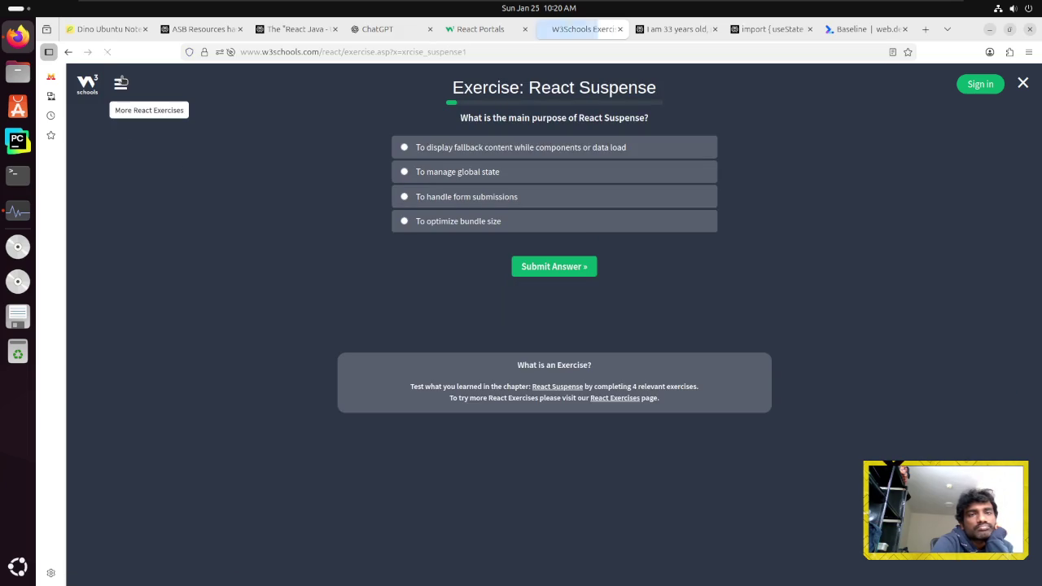
Reopen the Portals exercises from the topics menu and select the main-purpose question text
left_click(120, 82)
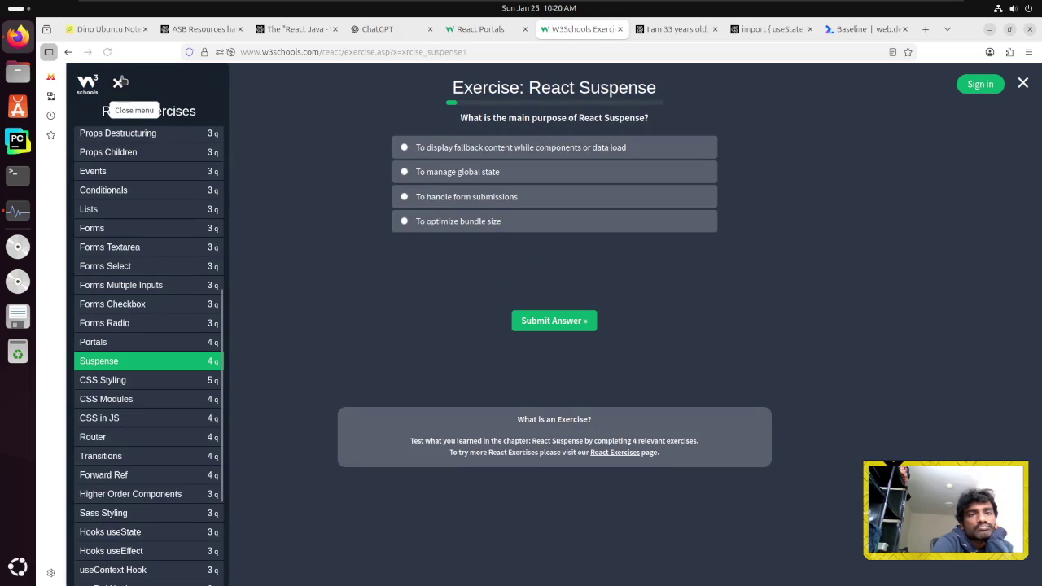
left_click(122, 342)
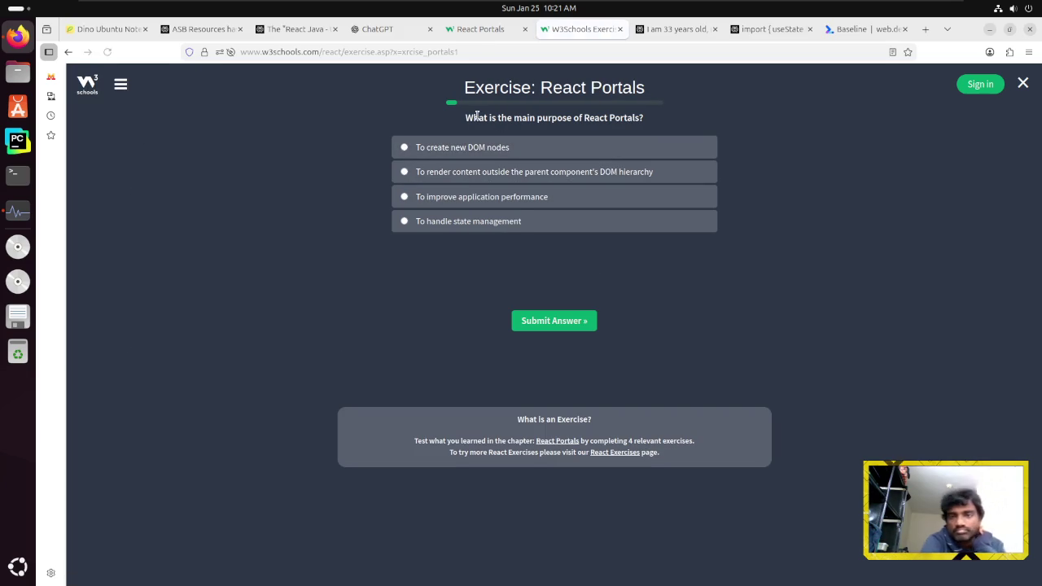
triple_click(472, 117)
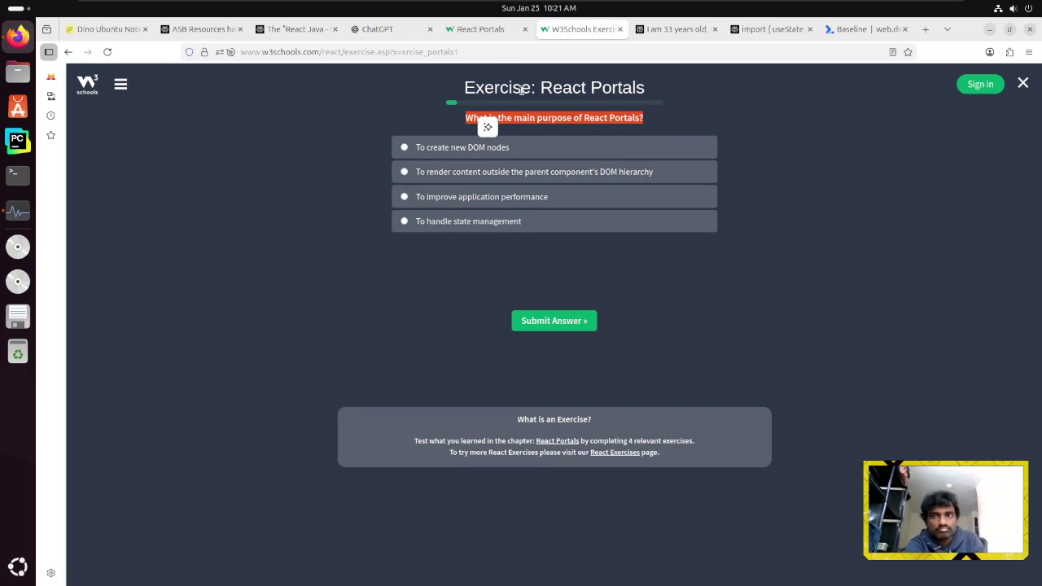
left_click(769, 29)
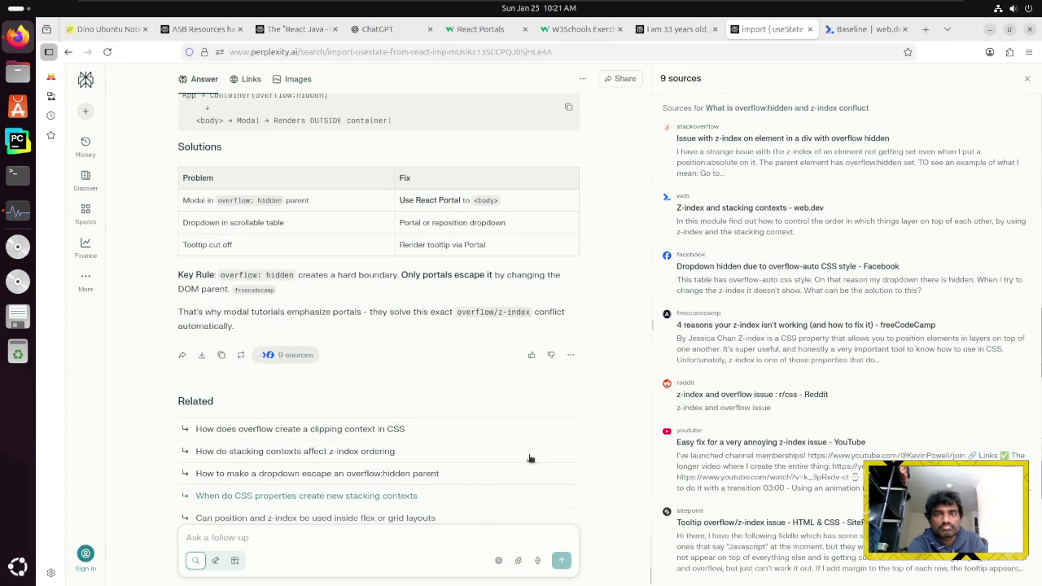
Close the sources panel and type 'What is the main purpose of React Portals?' as a follow-up
left_click(1027, 78)
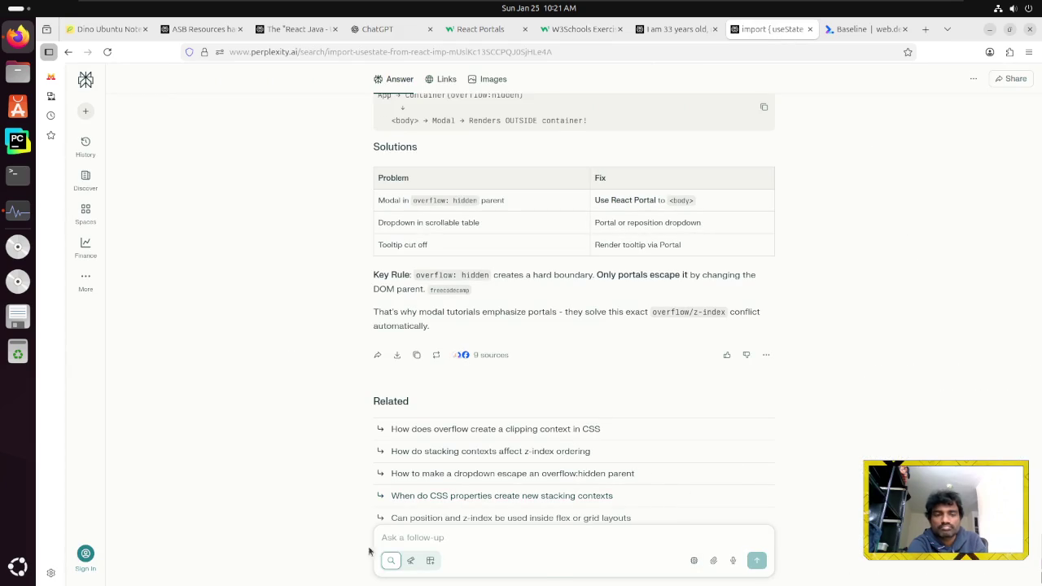
type("What is the main purpose of React Portals?")
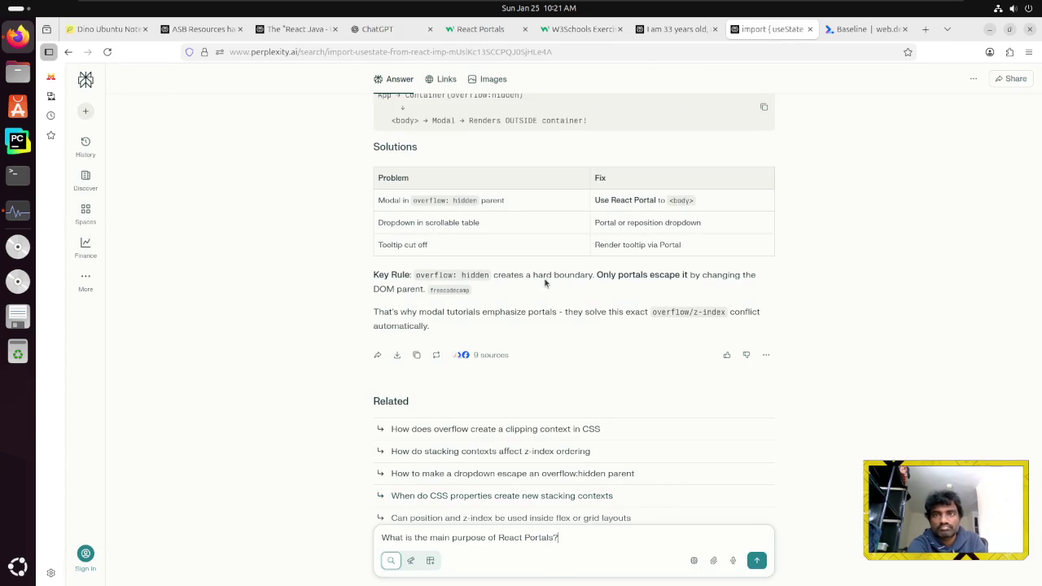
left_click(480, 29)
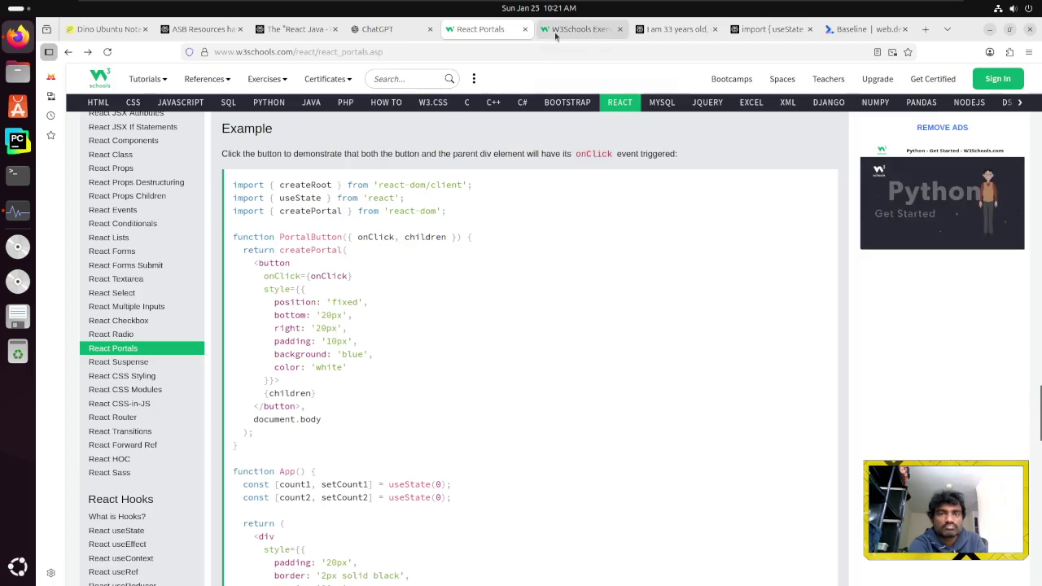
left_click(574, 29)
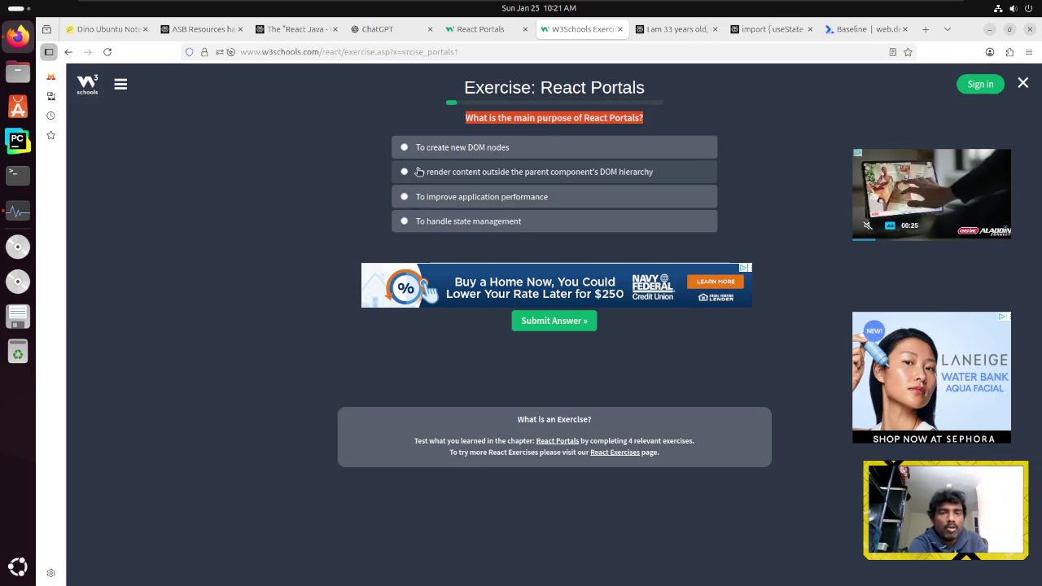